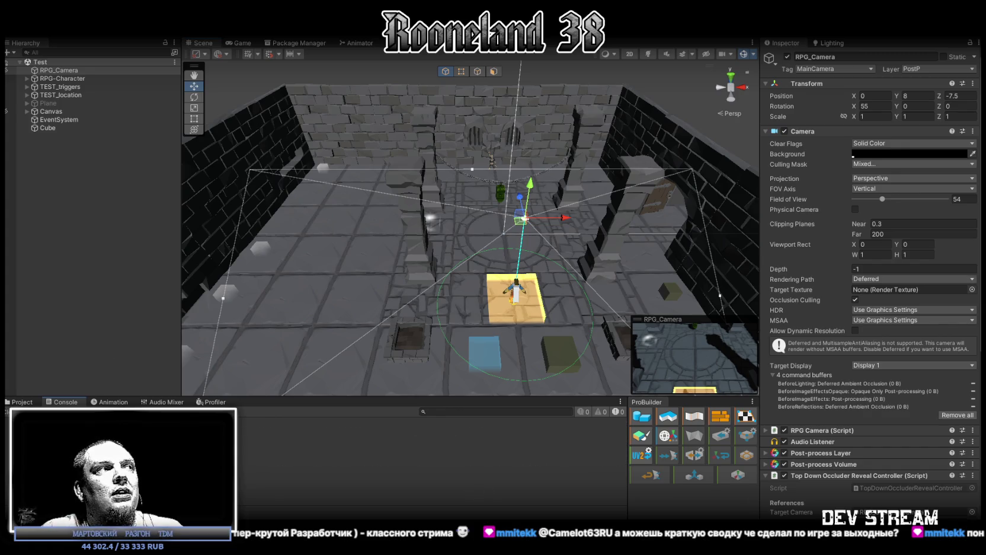
- Select RPG-Character in the Hierarchy to list its movement, combat and equipment scripts in the Inspector
left_click(83, 79)
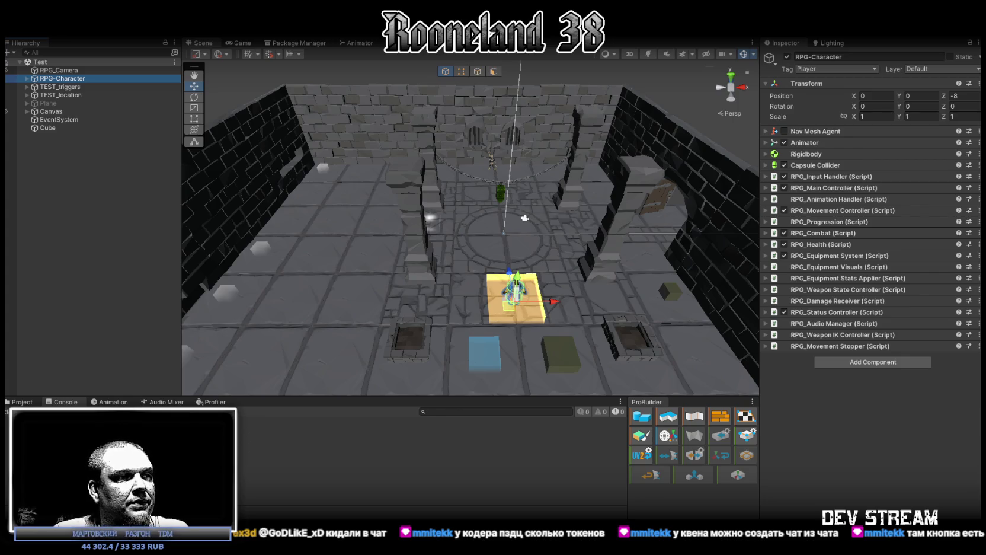
- Bring up the Броня folder, enlarge its window to show rows a1–c20, and open a1.png
key("alt+Tab")
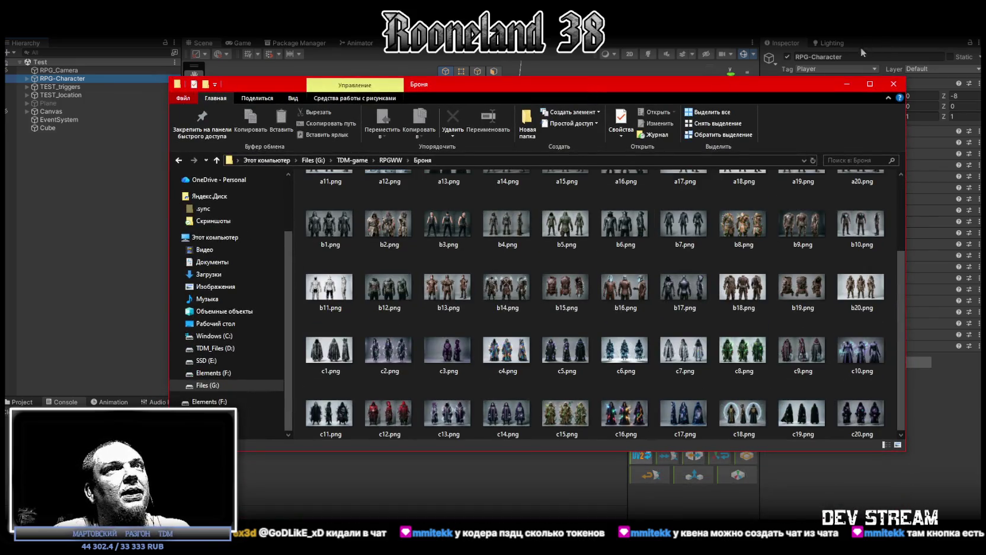
left_click_drag(785, 88, 796, 47)
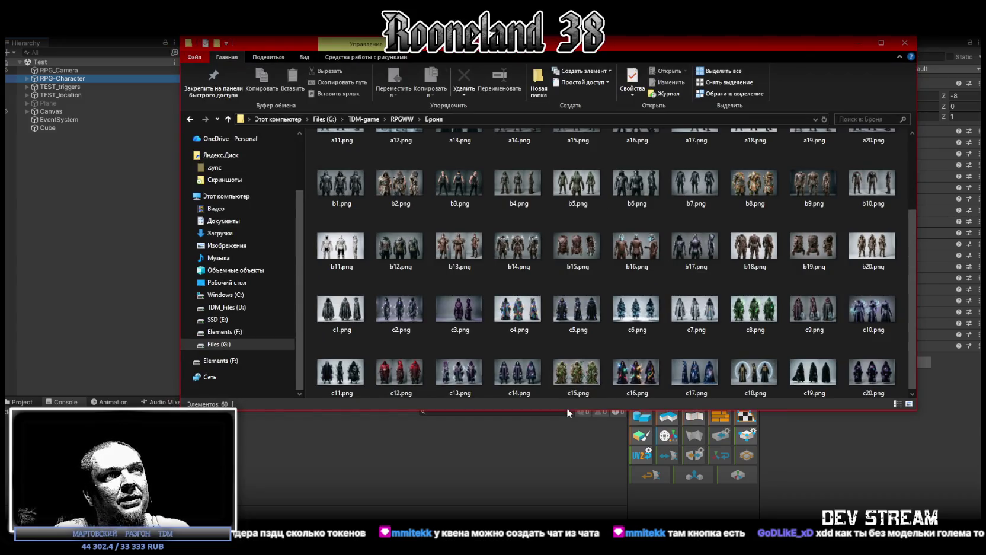
left_click_drag(567, 412, 568, 517)
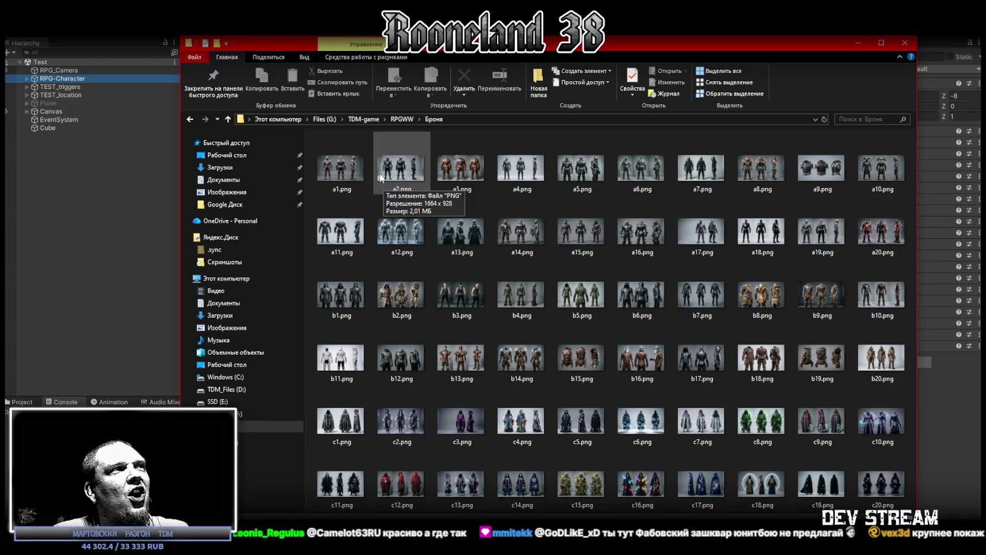
left_click(346, 168)
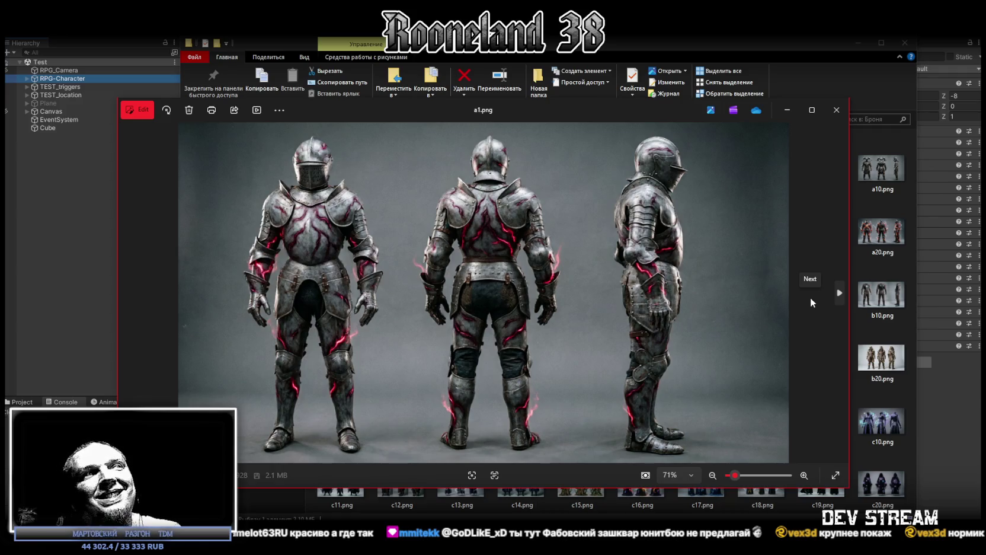
- Page through the armor concepts a2.png to a13.png in Photos
left_click(811, 299)
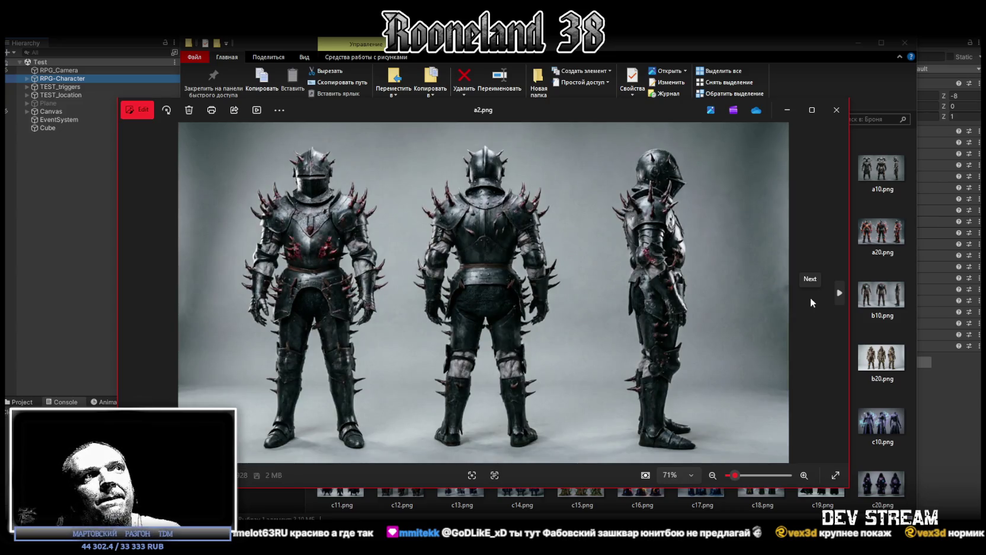
left_click(810, 299)
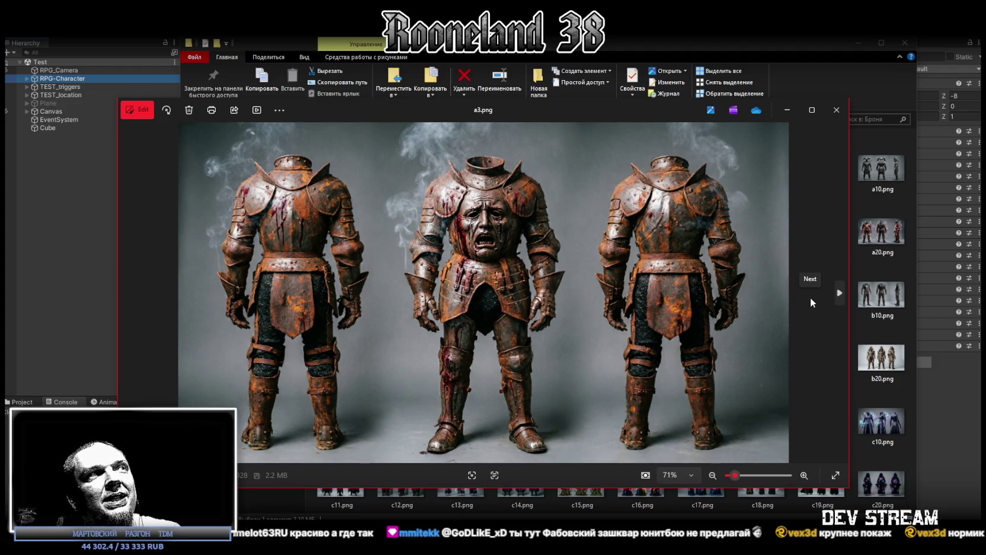
left_click(811, 298)
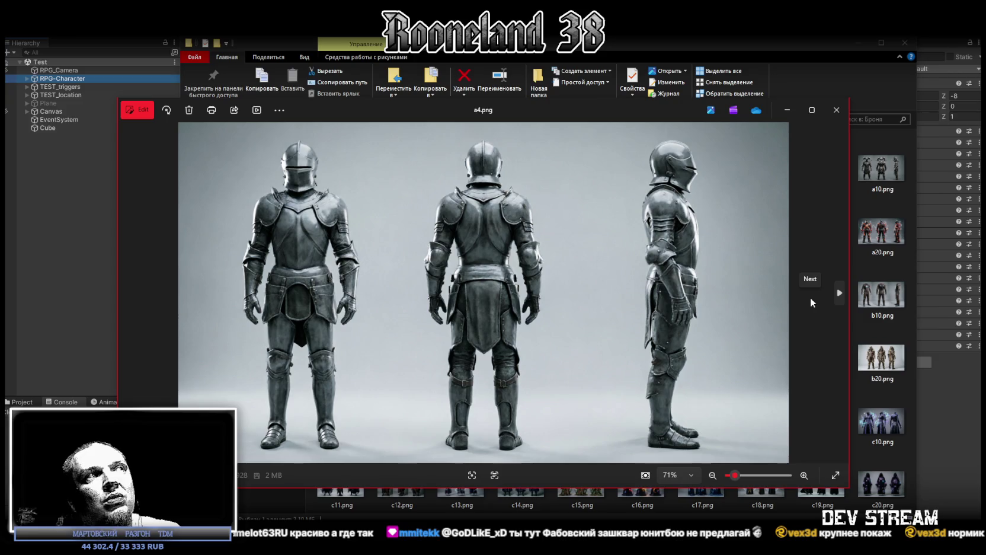
left_click(811, 296)
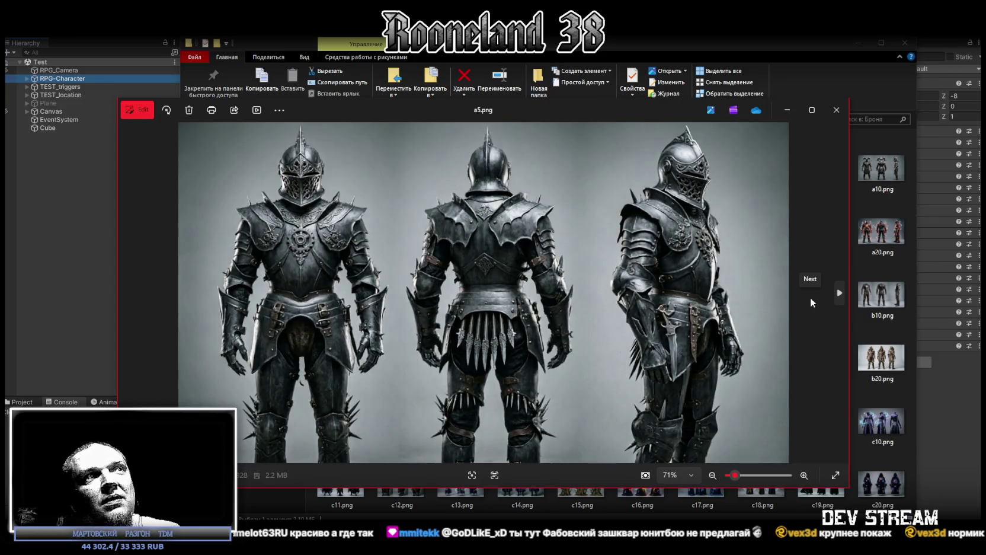
left_click(810, 296)
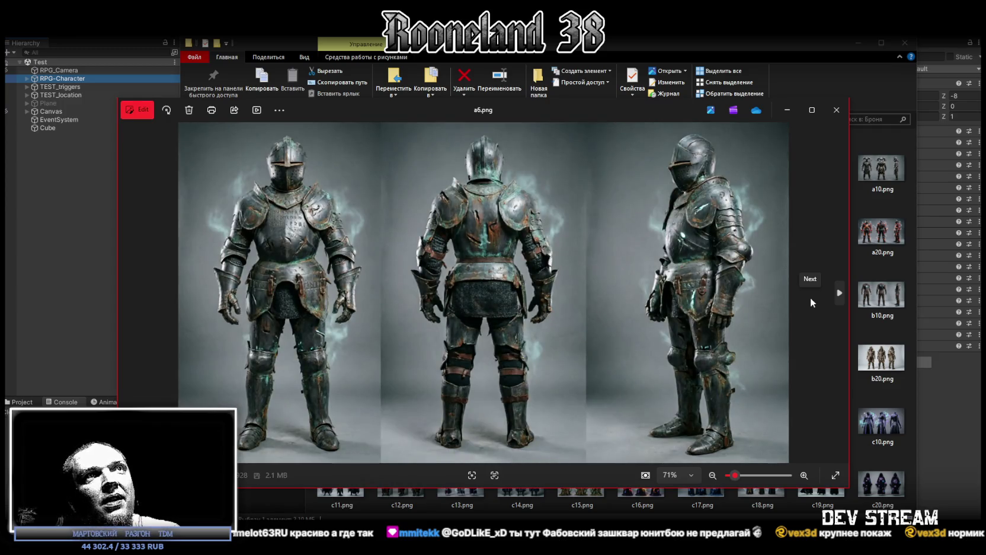
left_click(811, 303)
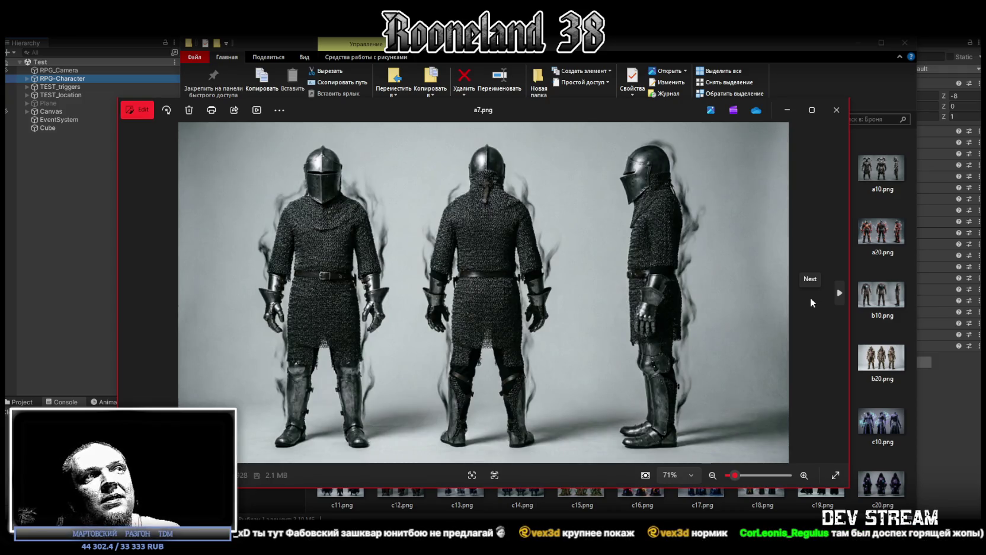
left_click(811, 298)
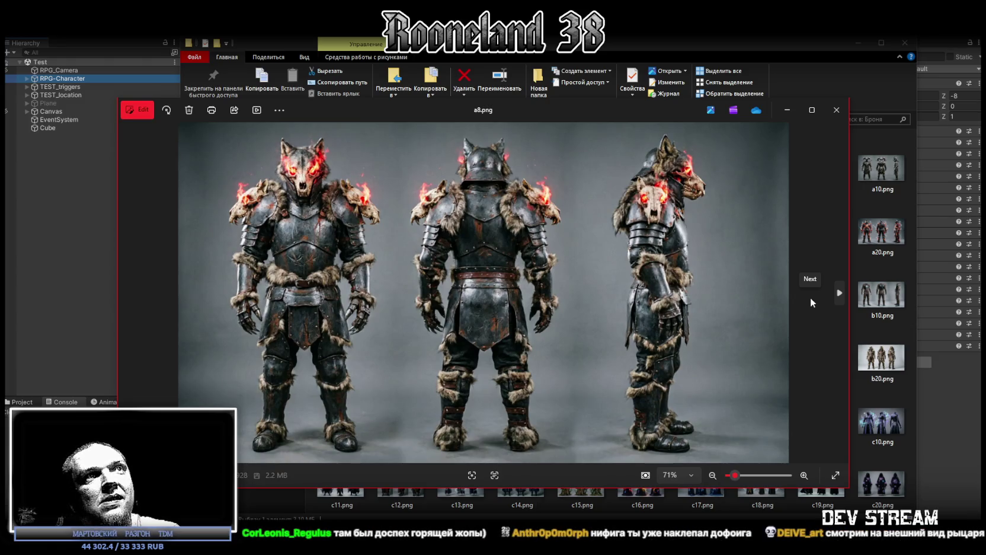
left_click(811, 299)
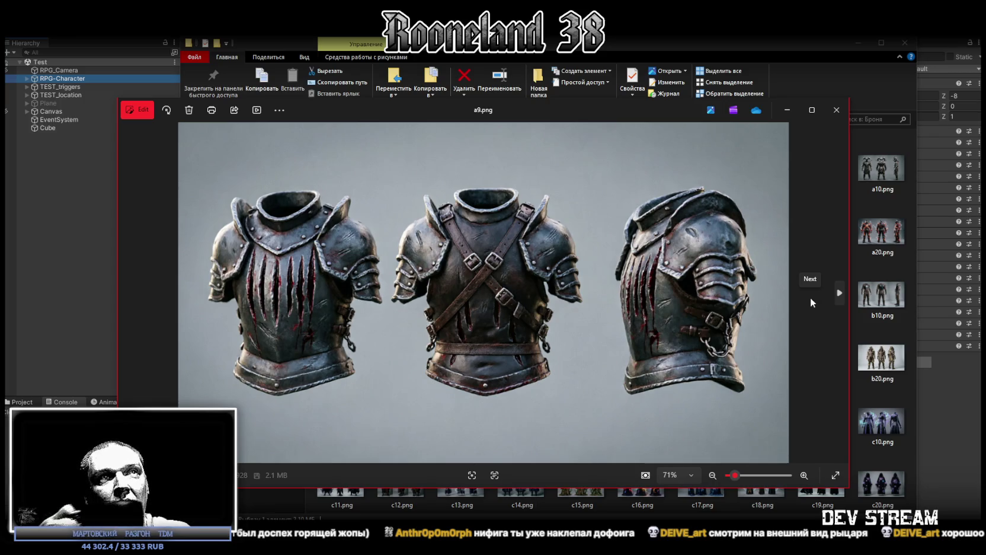
left_click(811, 302)
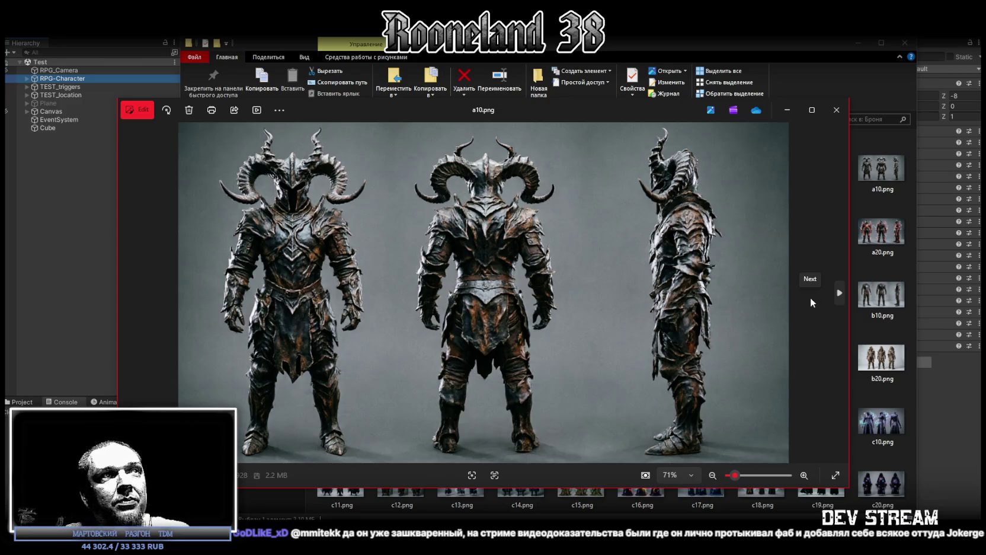
left_click(811, 301)
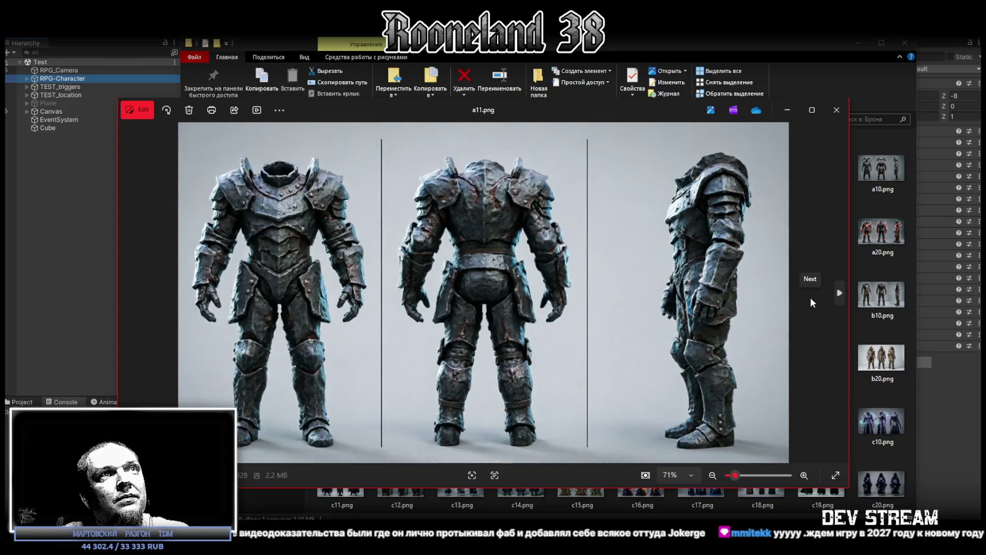
left_click(811, 302)
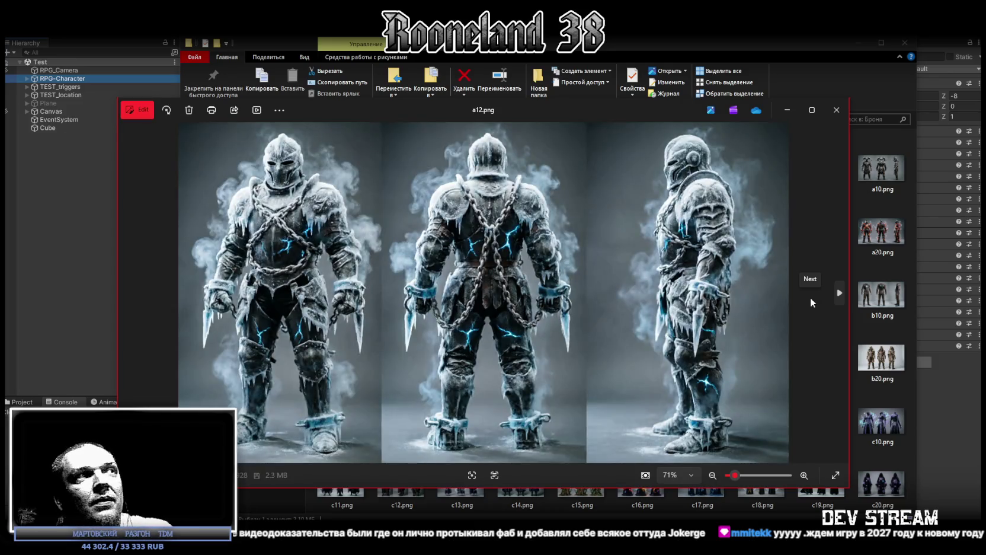
left_click(811, 301)
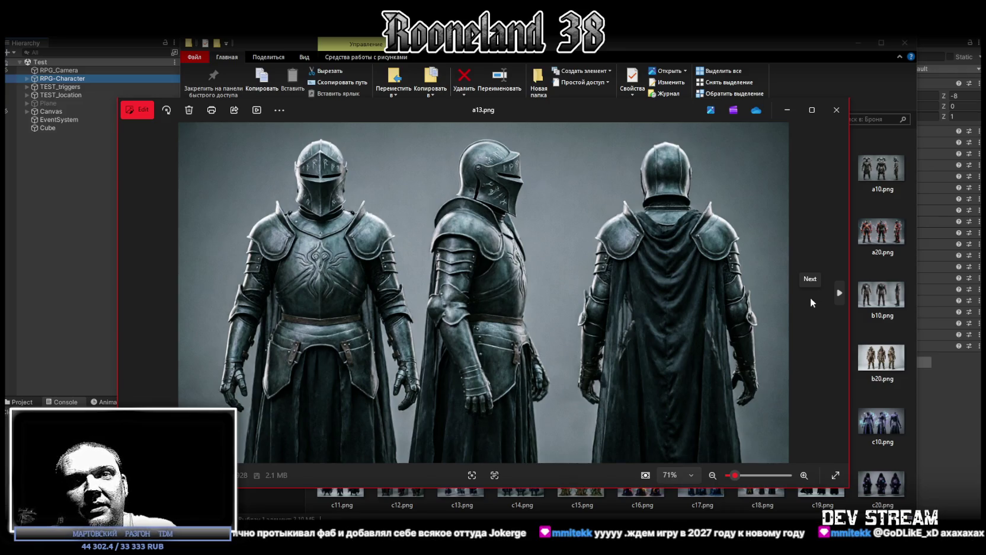
- Continue from a14.png through a20.png to the hooded leather outfit b1.png and b2.png
left_click(811, 299)
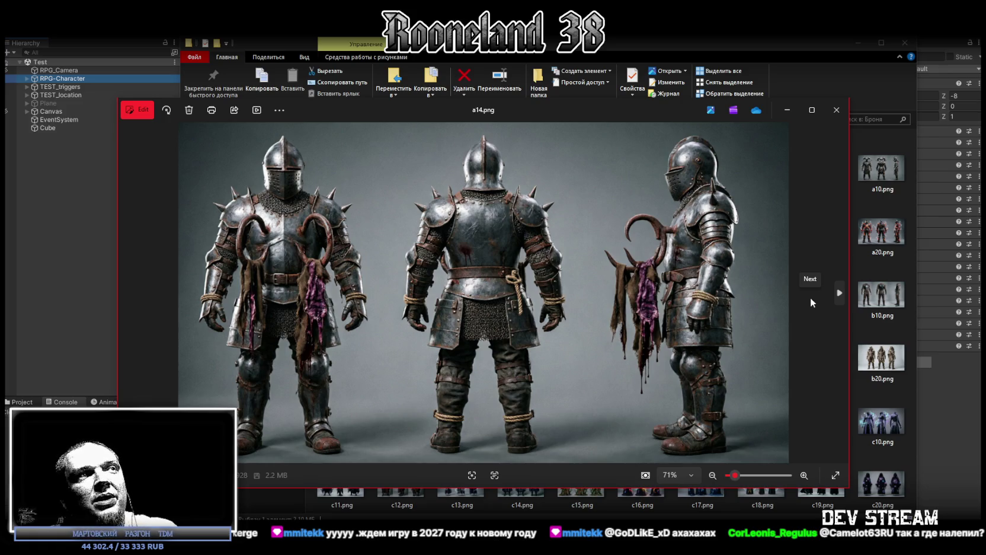
left_click(811, 298)
left_click(811, 296)
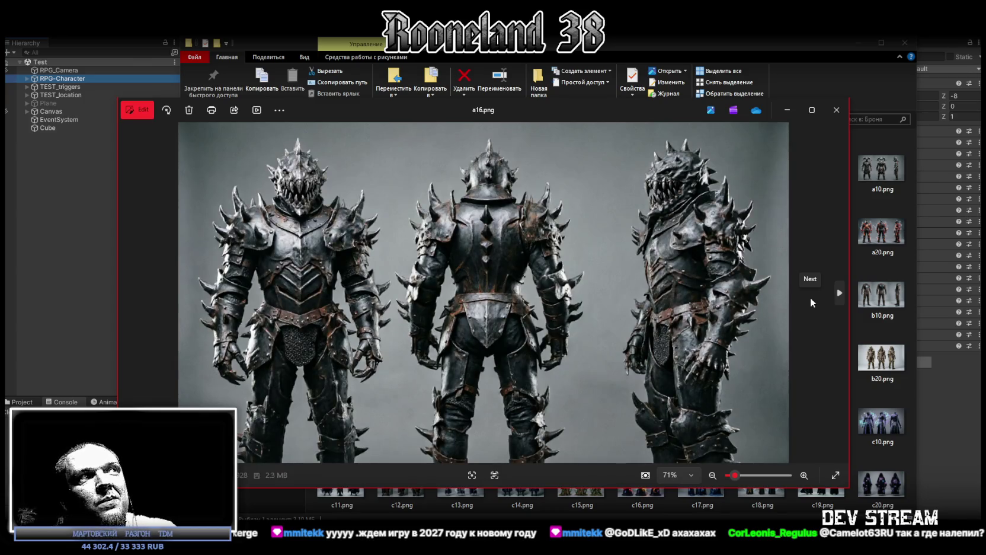
left_click(811, 297)
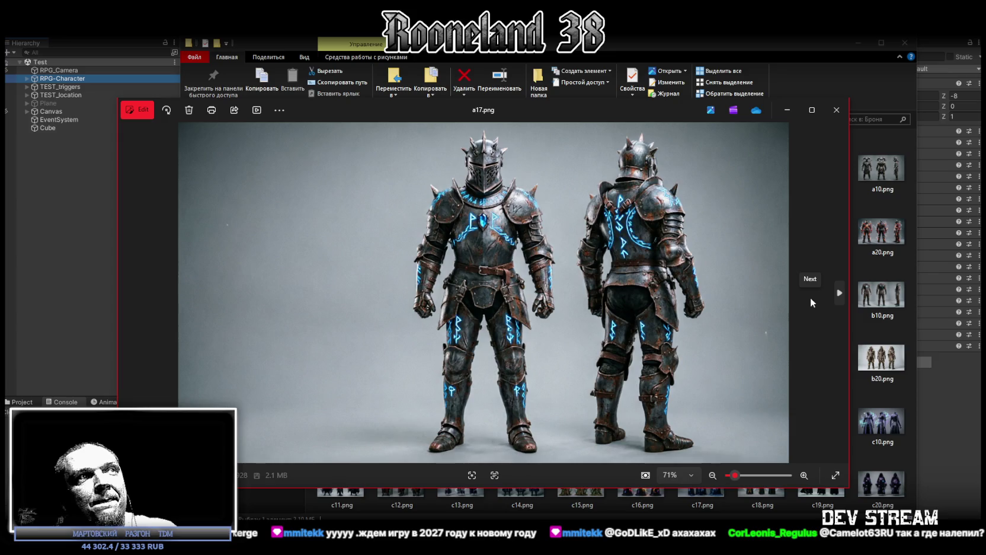
left_click(811, 300)
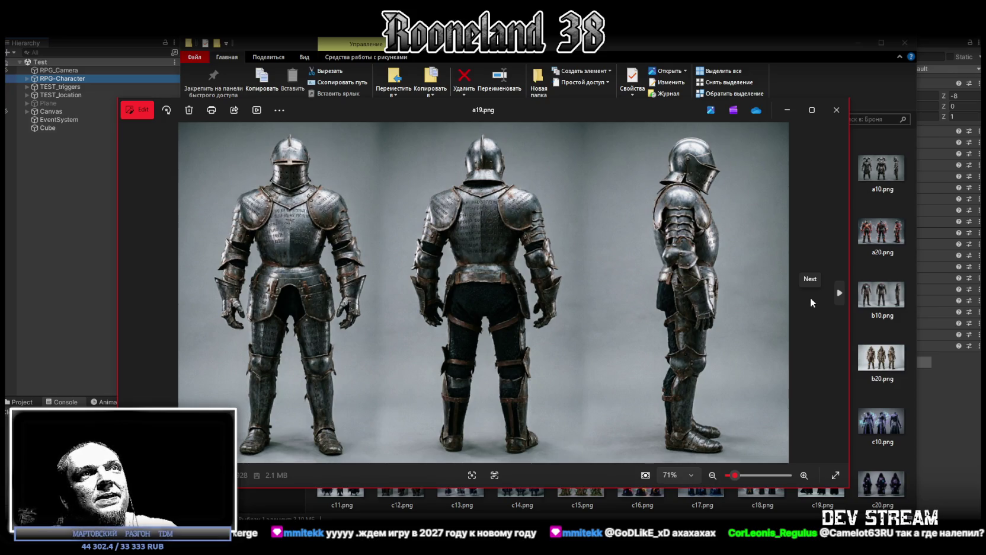
left_click(811, 302)
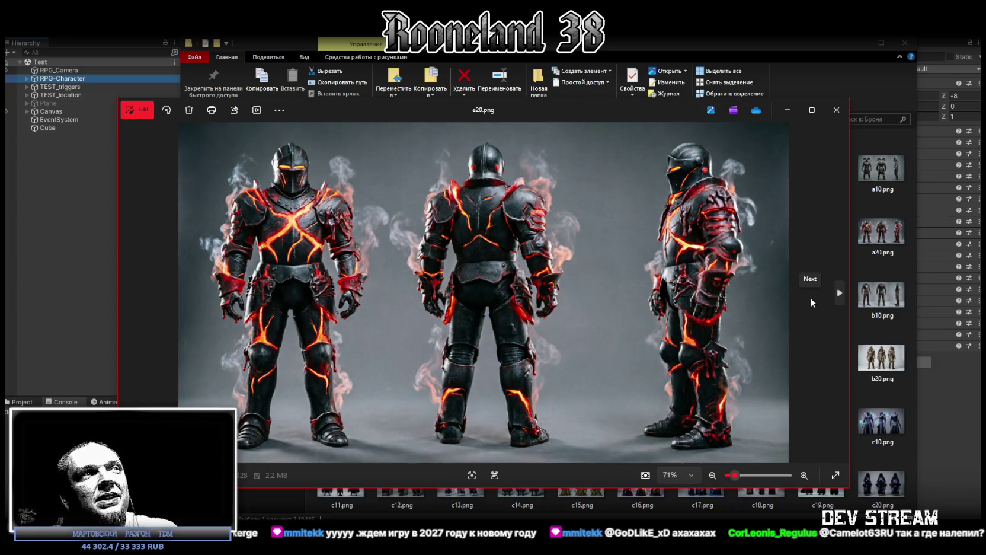
left_click(811, 302)
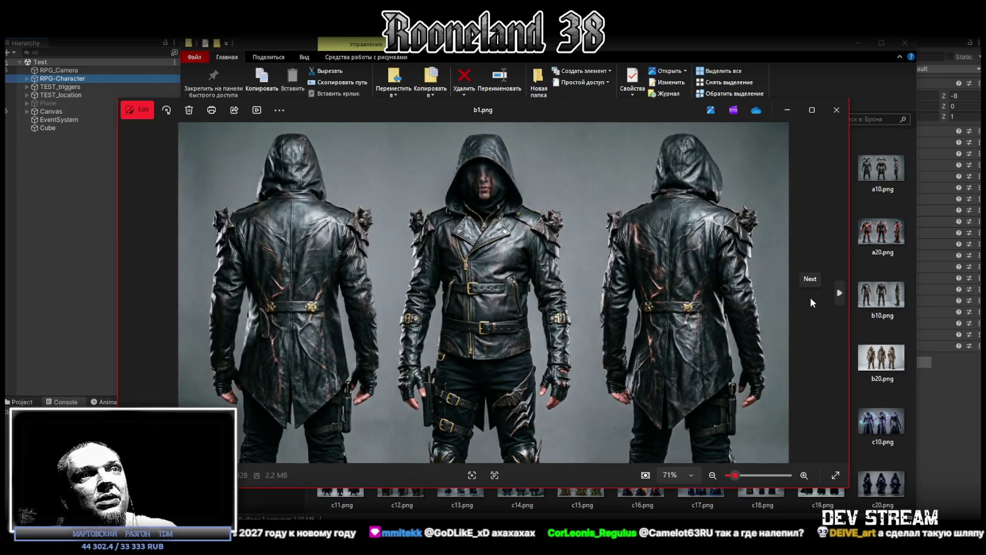
left_click(812, 303)
- Step back to b1.png, then browse the leather designs b2.png through b13.png
key("Left")
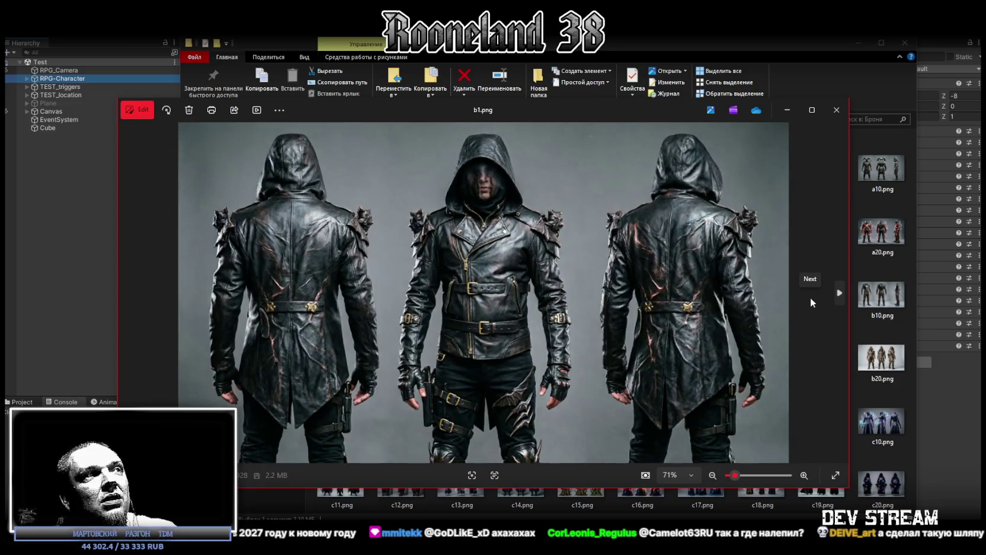
left_click(812, 303)
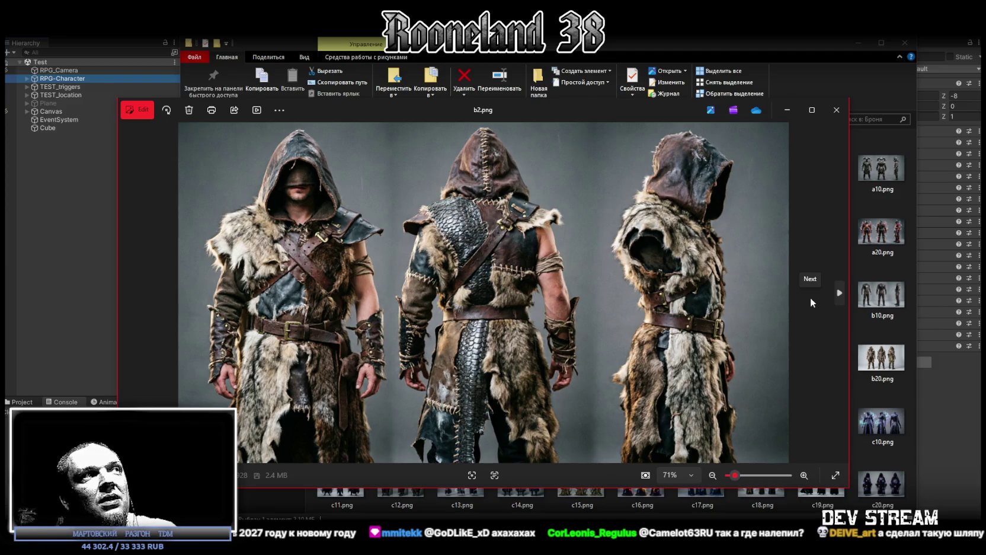
left_click(812, 302)
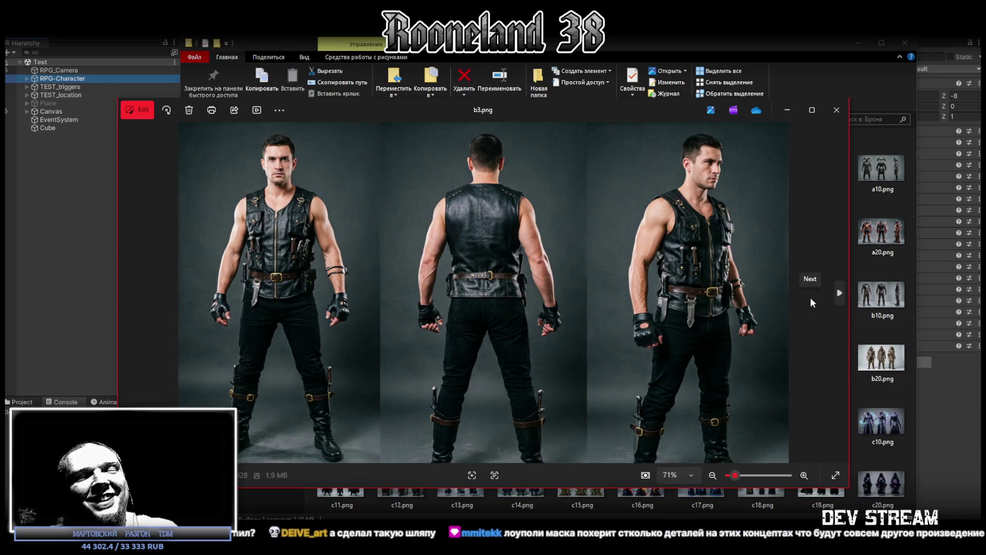
left_click(812, 302)
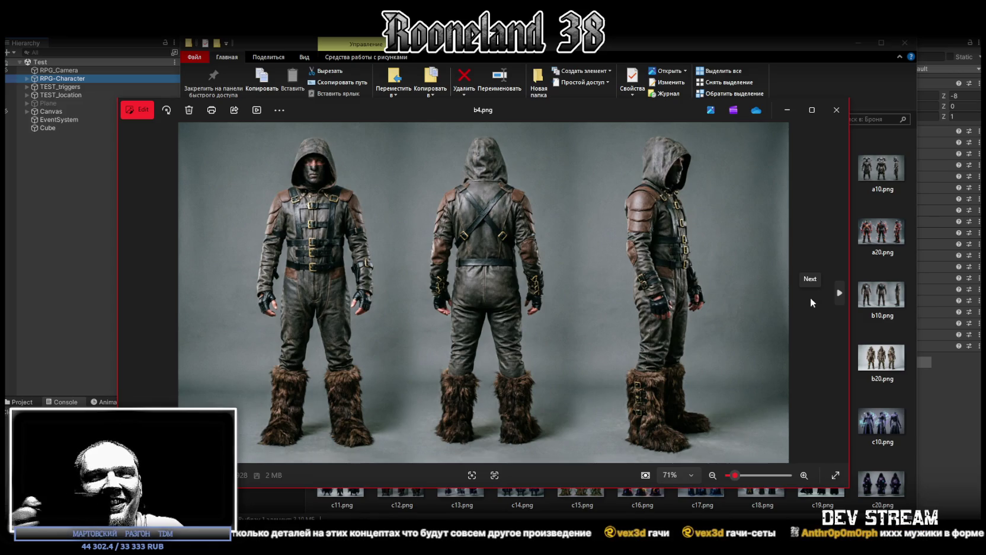
left_click(811, 299)
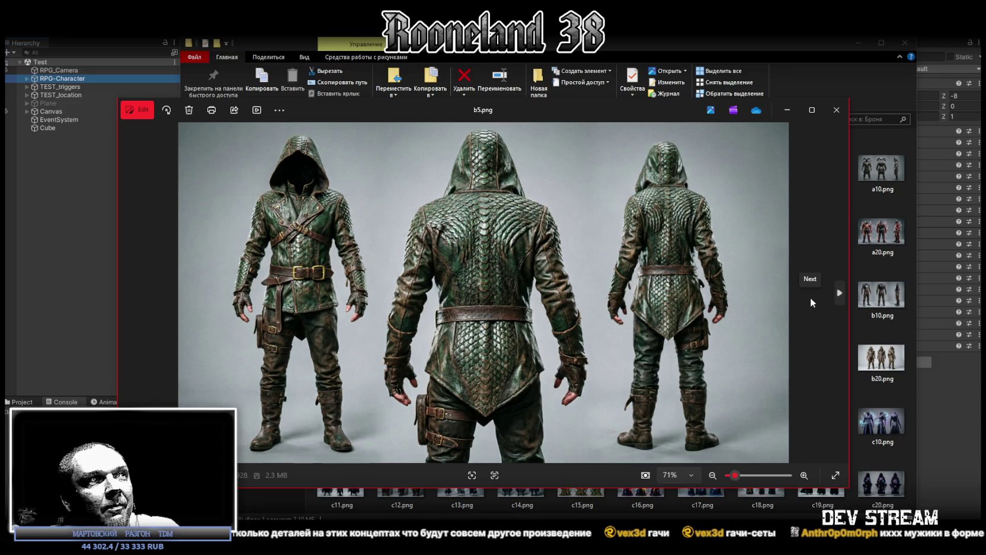
left_click(812, 300)
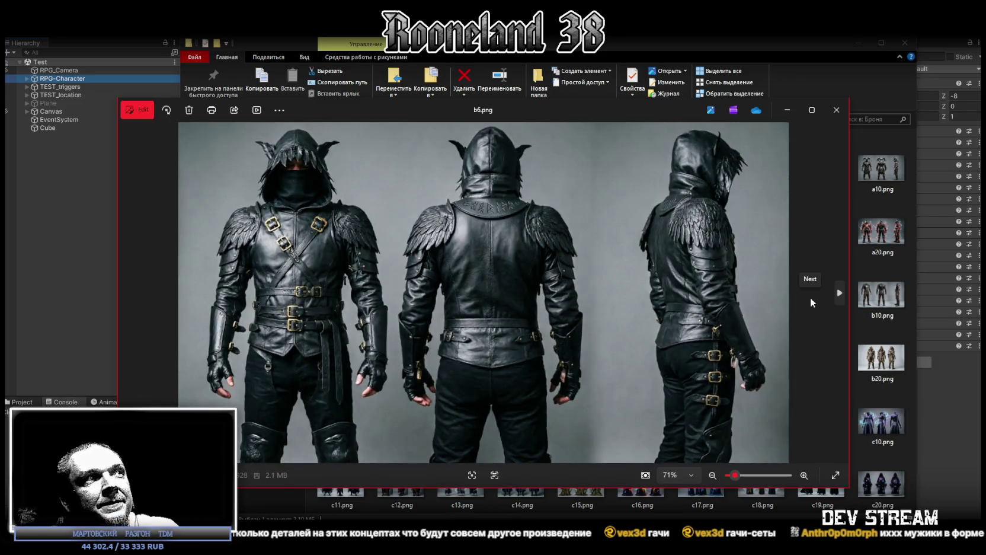
left_click(811, 302)
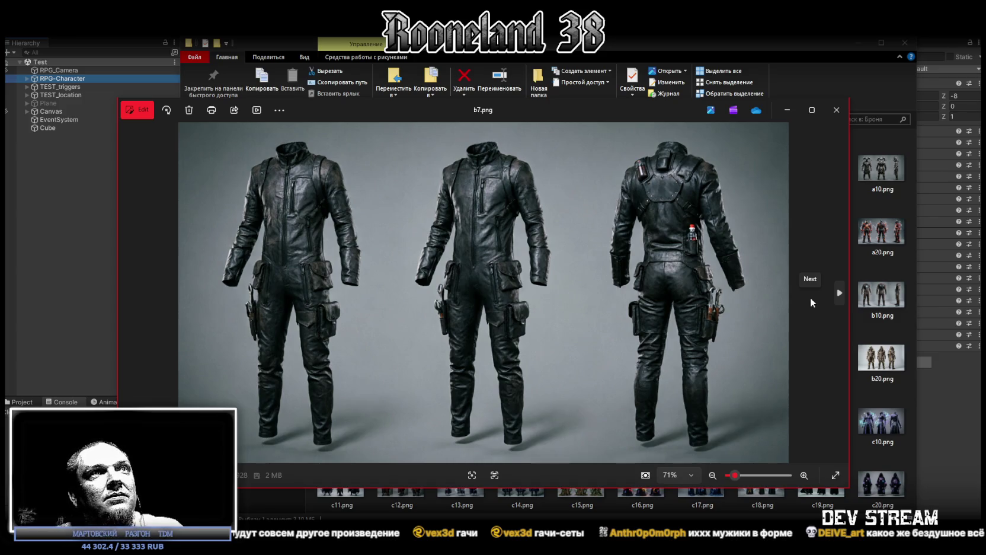
left_click(811, 301)
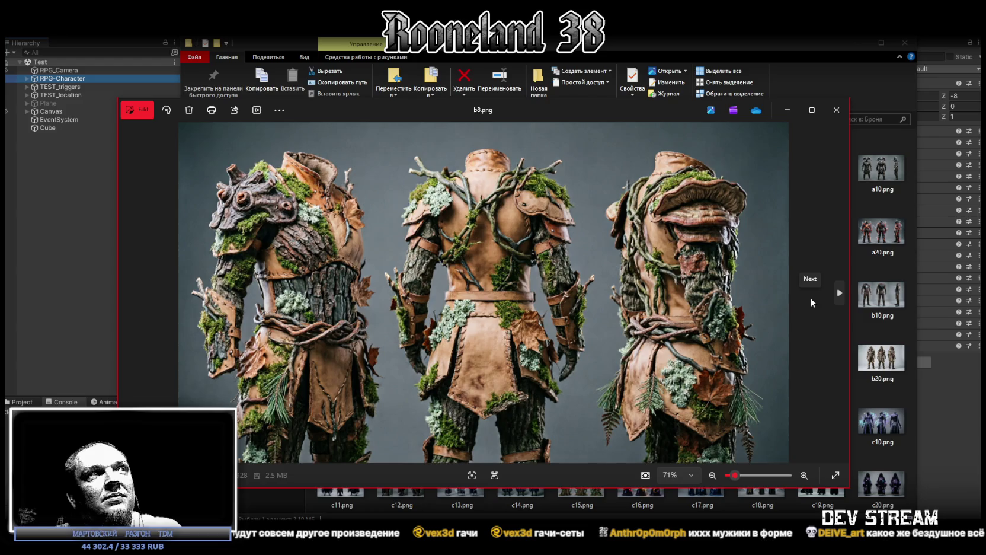
left_click(811, 302)
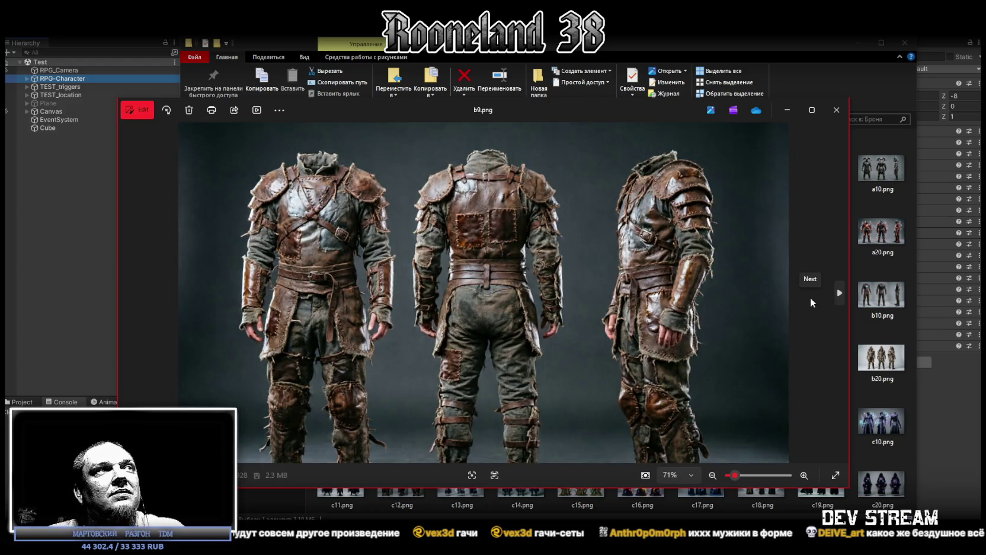
left_click(812, 301)
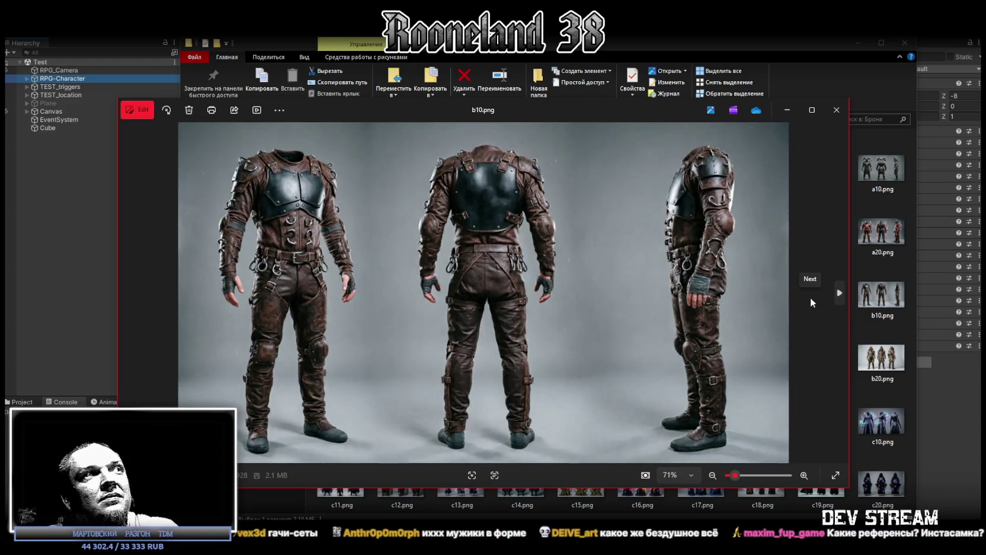
left_click(811, 302)
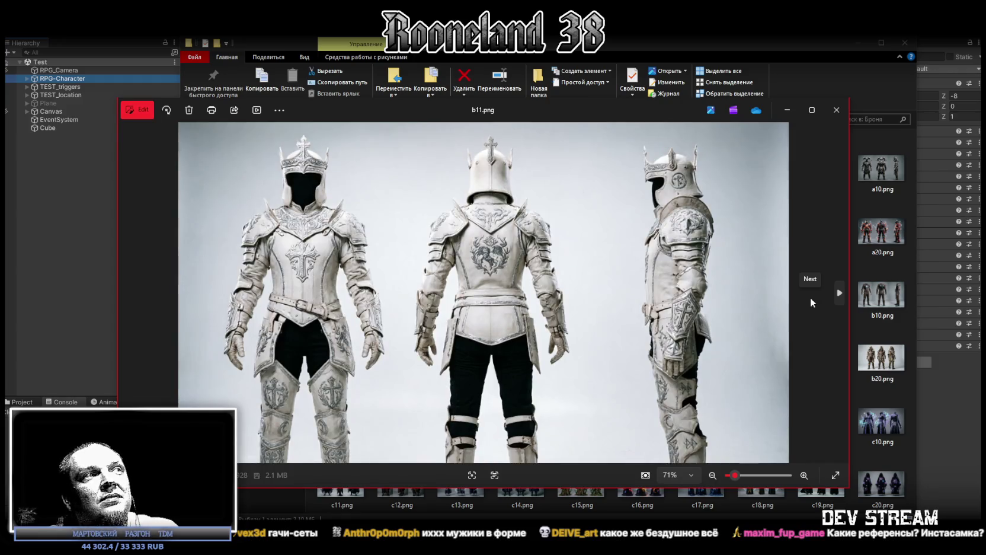
left_click(812, 302)
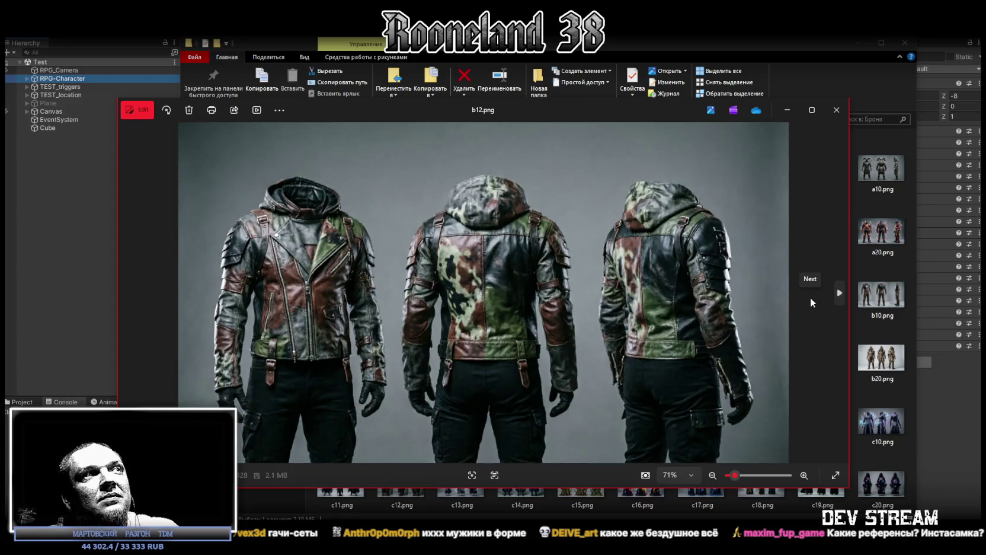
left_click(812, 302)
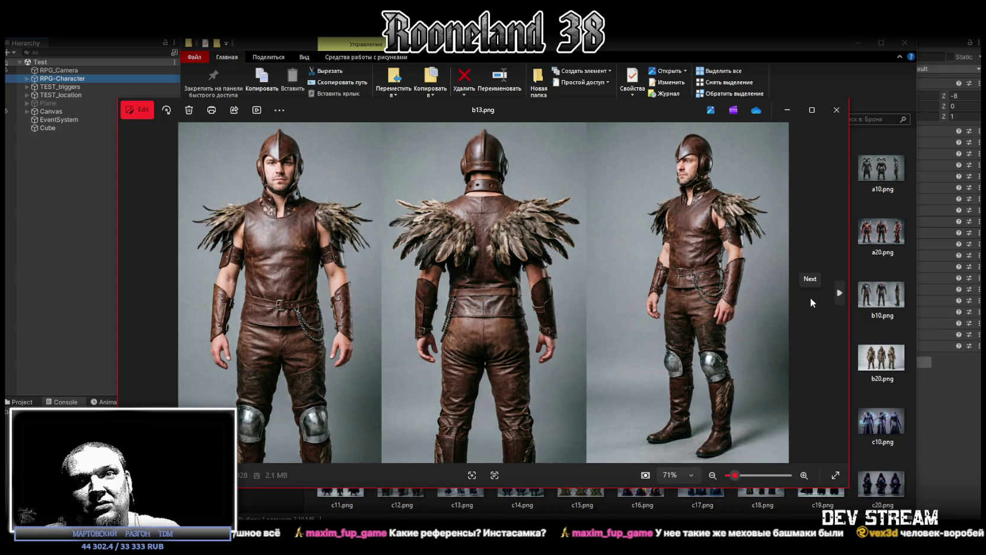
- Browse b14.png through b20.png and on to the tattered cloak image c1.png
left_click(812, 302)
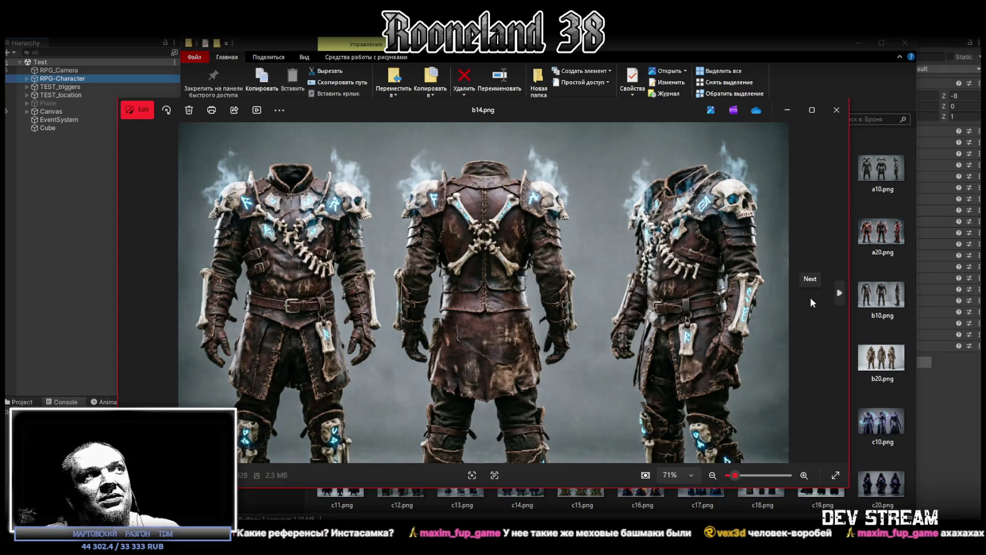
left_click(812, 302)
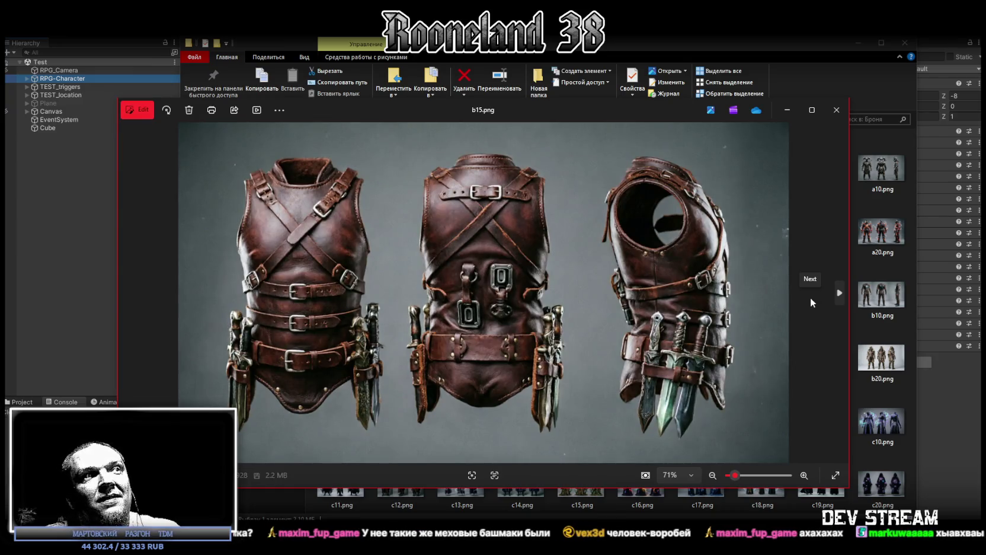
left_click(812, 302)
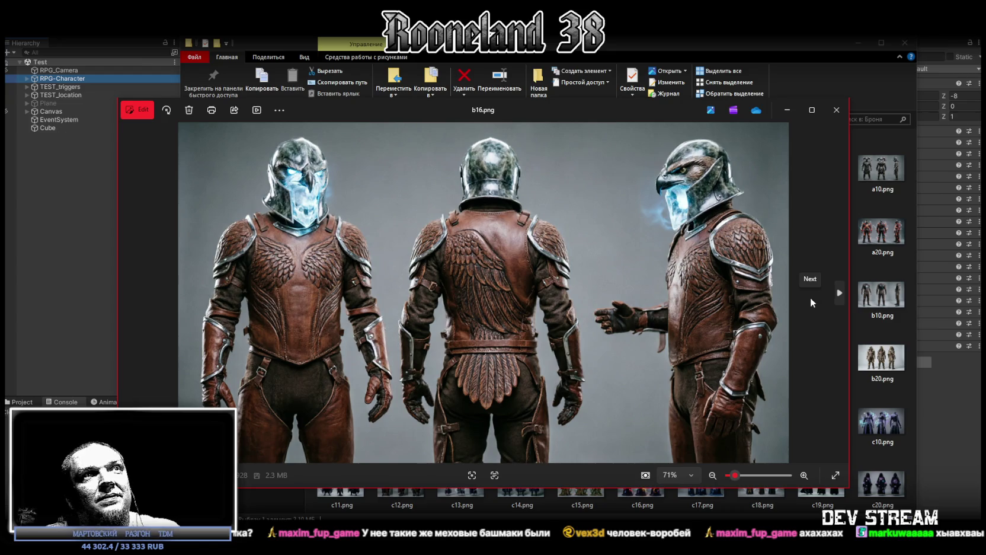
left_click(812, 302)
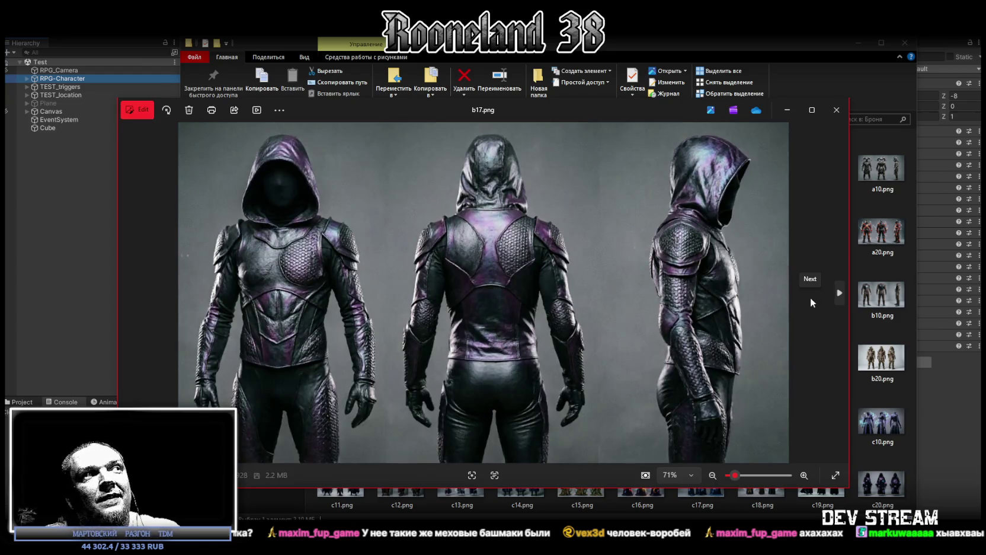
left_click(812, 302)
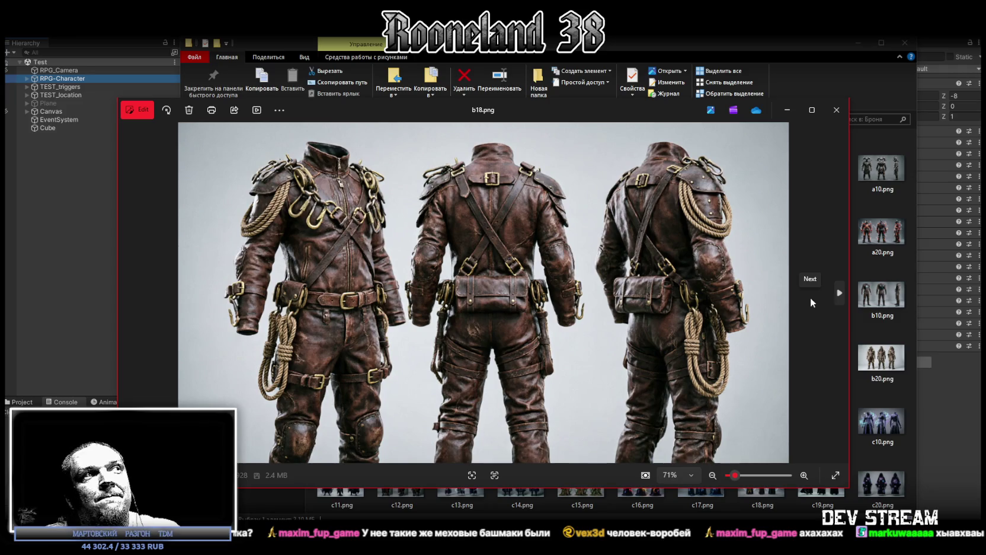
left_click(812, 303)
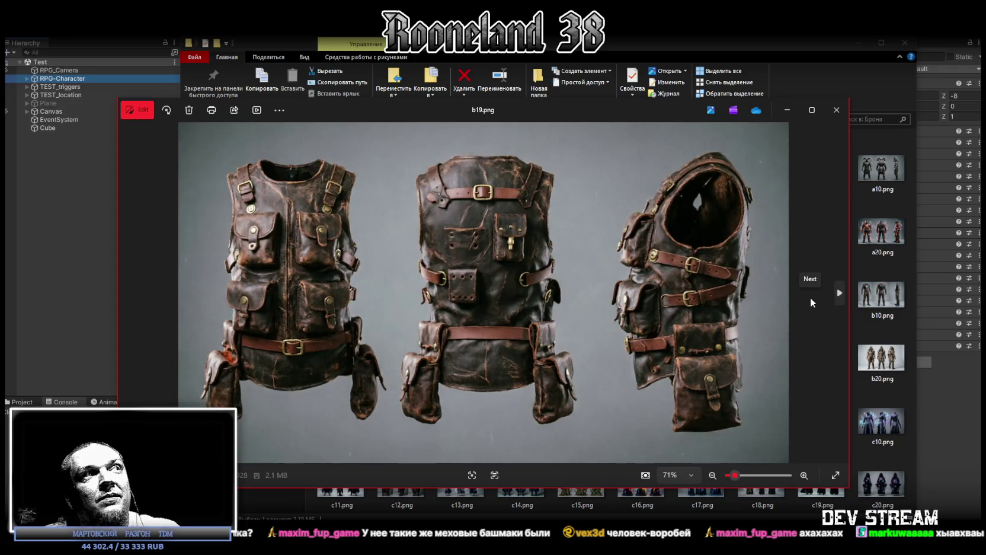
left_click(812, 303)
left_click(812, 302)
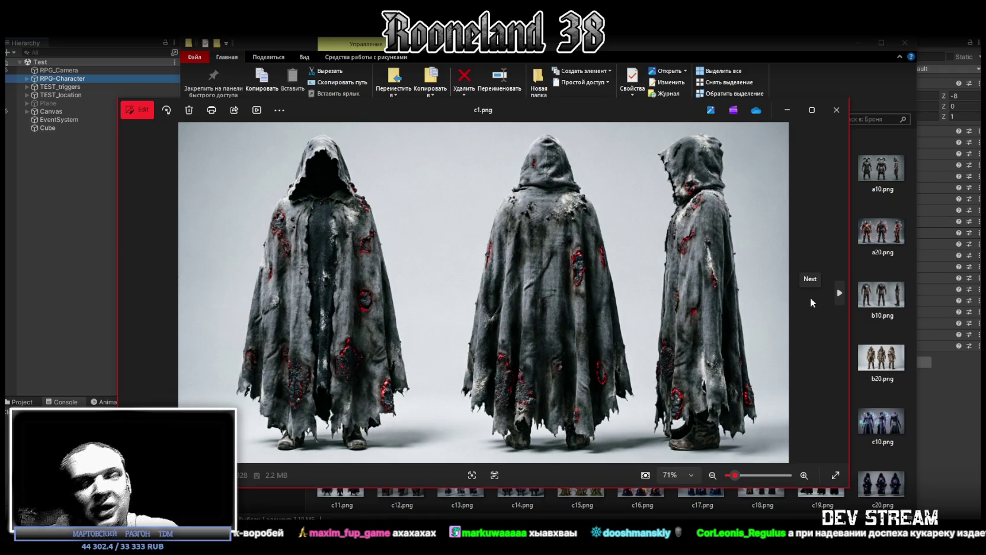
- Browse the cloak and robe concepts c2.png through c10.png, ending on the hooded robes c11.png
left_click(812, 302)
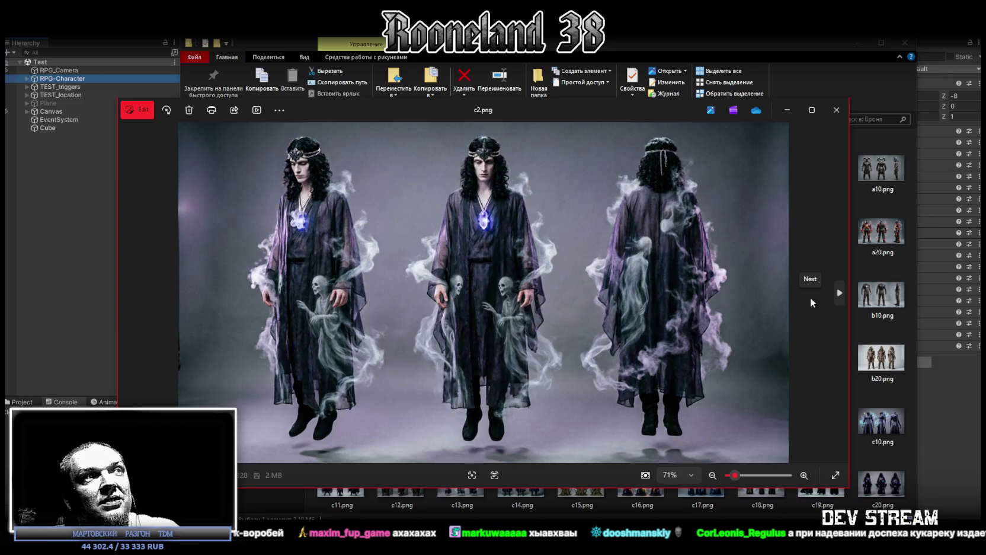
left_click(812, 302)
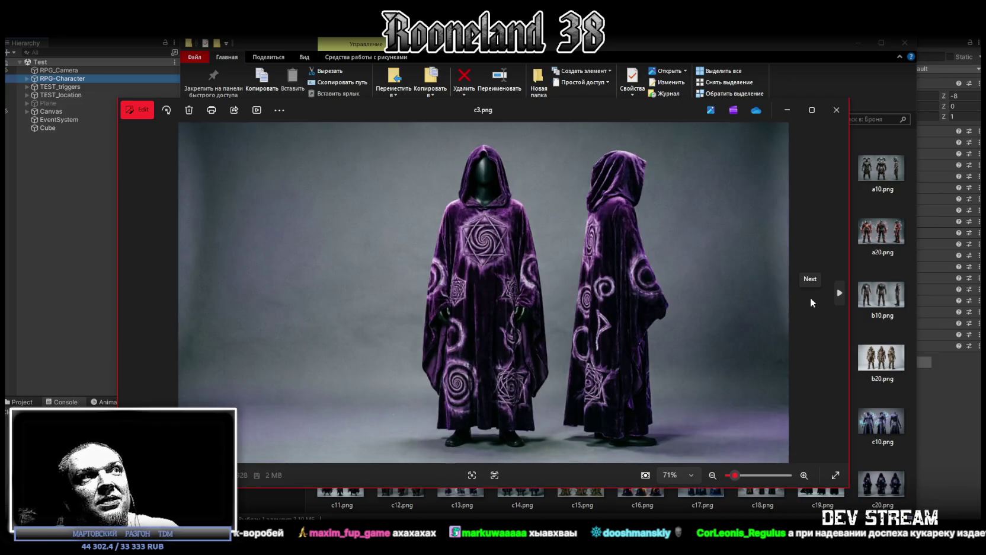
left_click(812, 303)
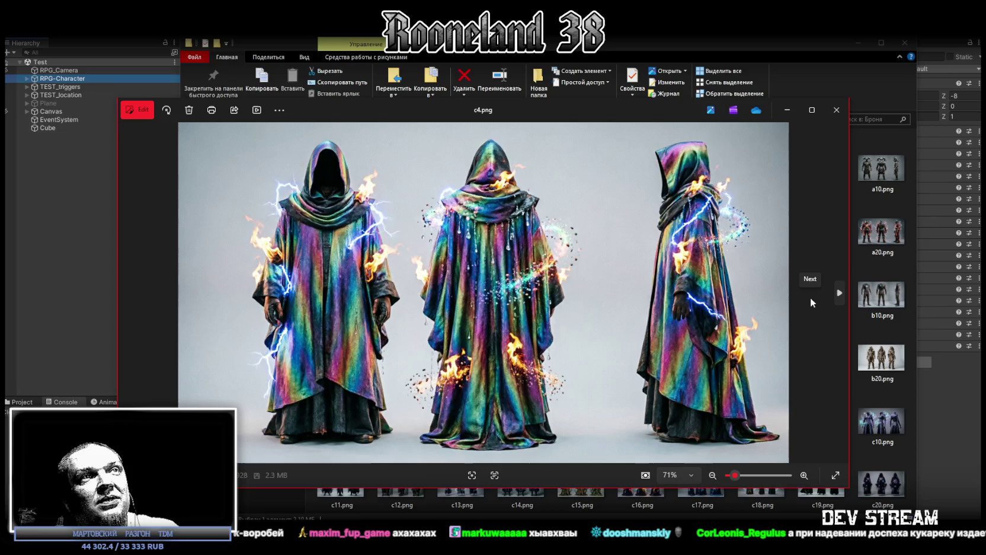
left_click(812, 302)
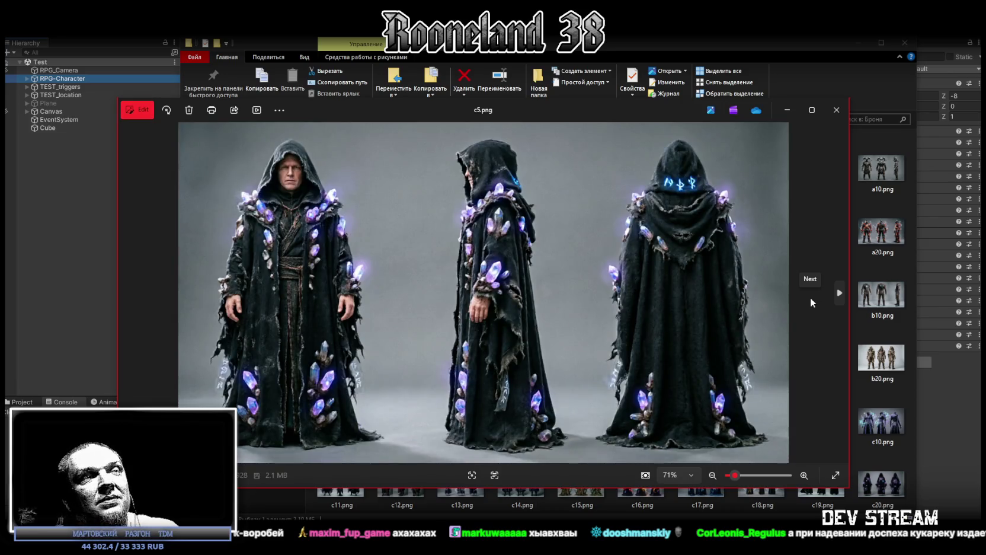
left_click(812, 302)
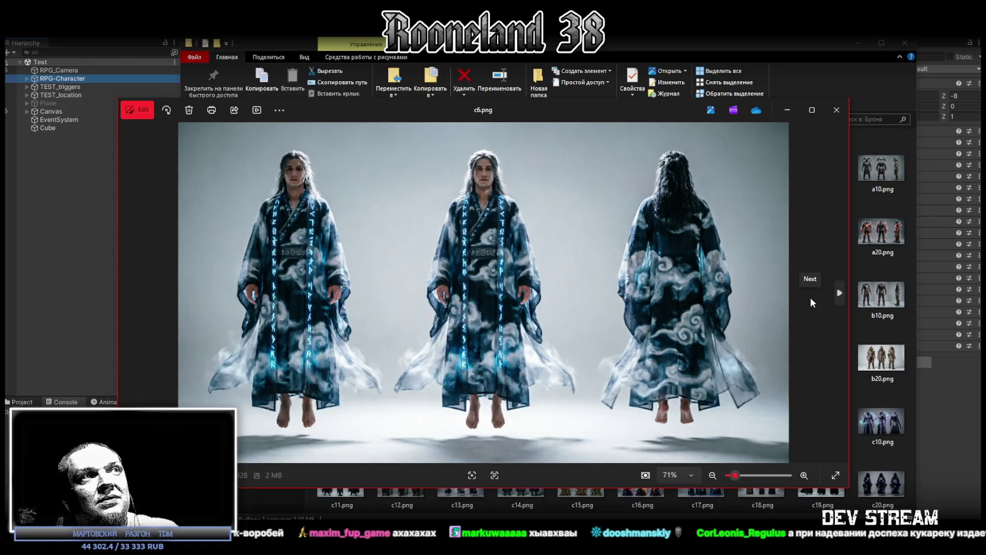
left_click(812, 302)
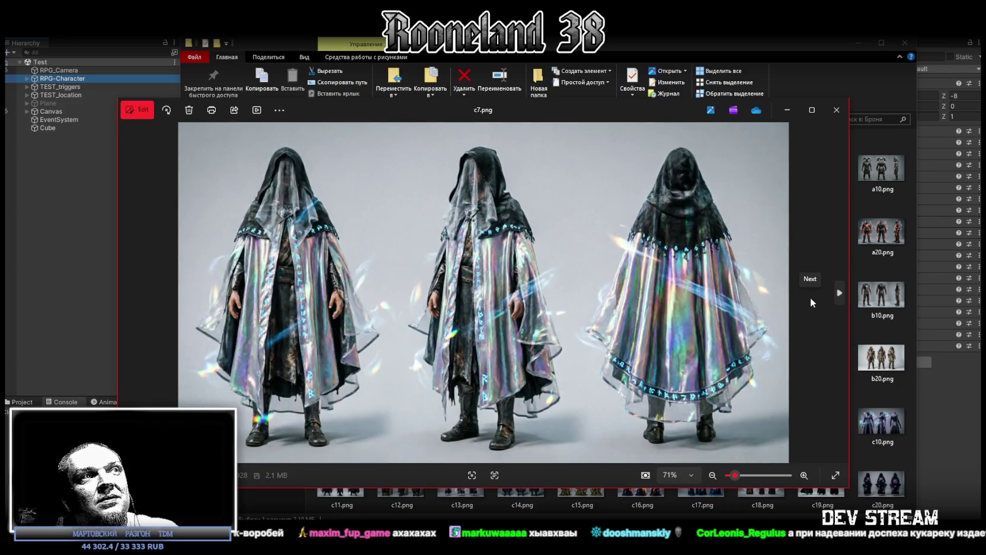
left_click(812, 302)
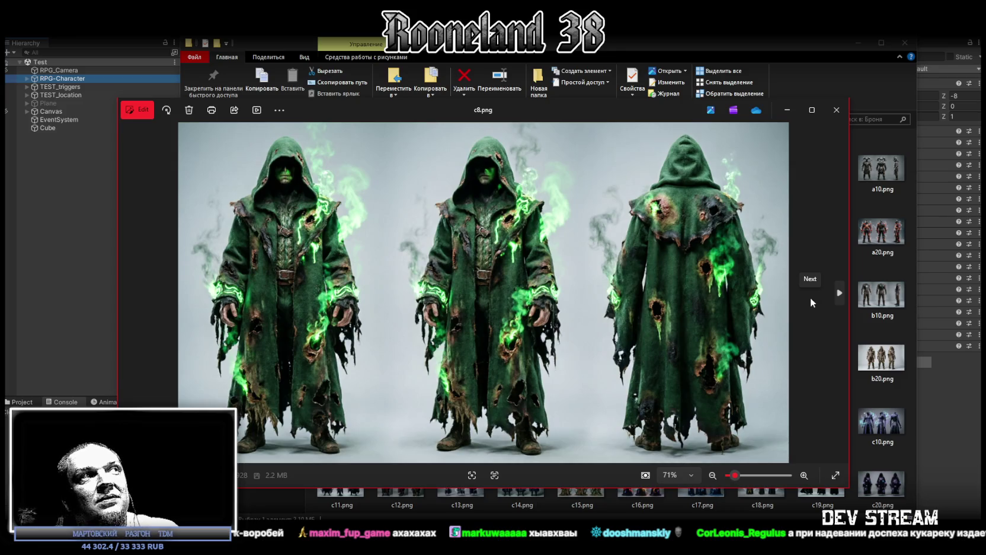
left_click(812, 302)
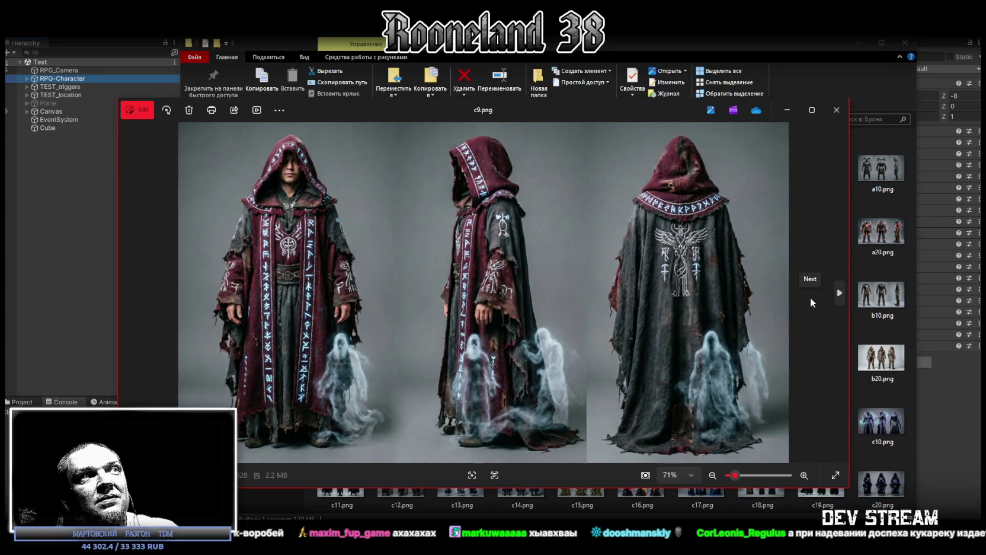
left_click(812, 302)
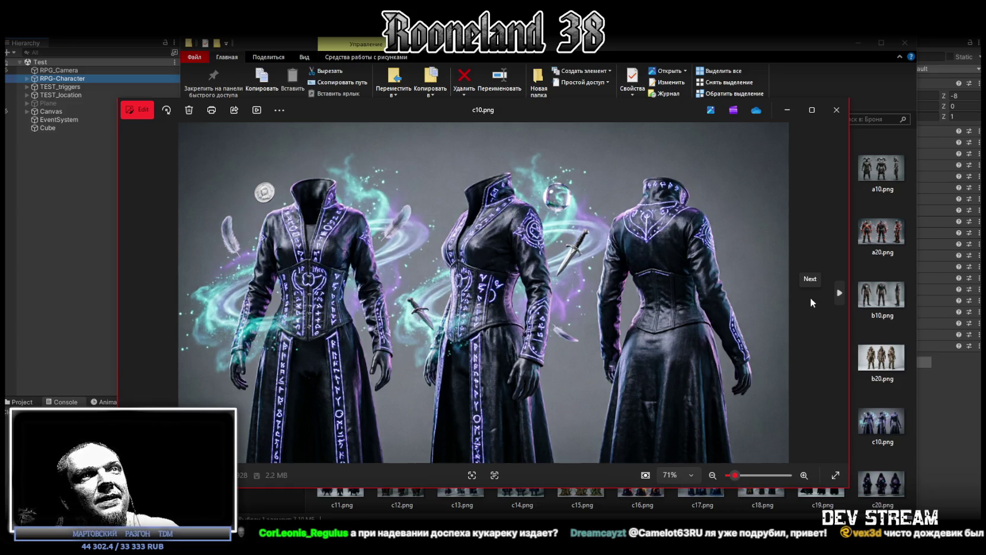
left_click(812, 302)
key("Left")
left_click(811, 302)
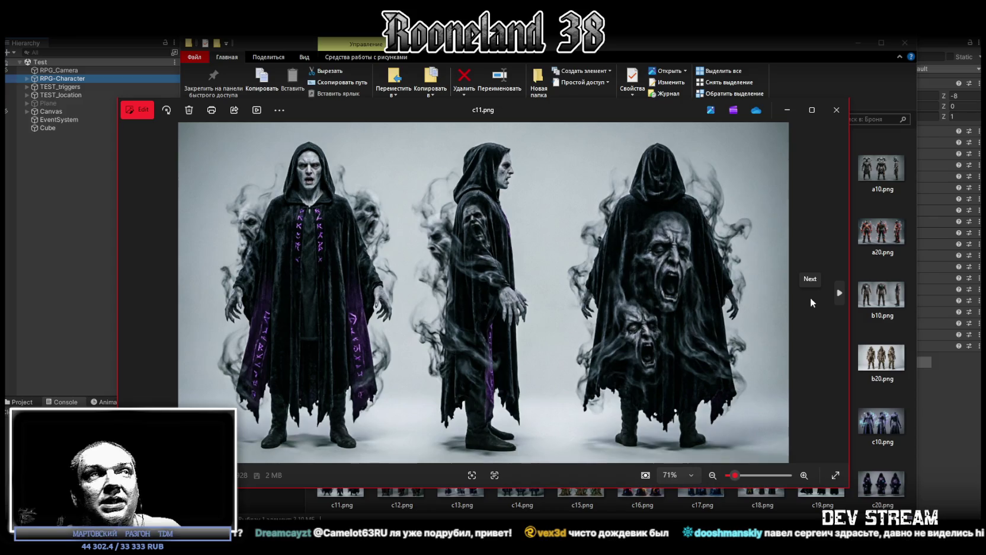
- Advance through the robe concepts c12.png to c17.png
left_click(812, 302)
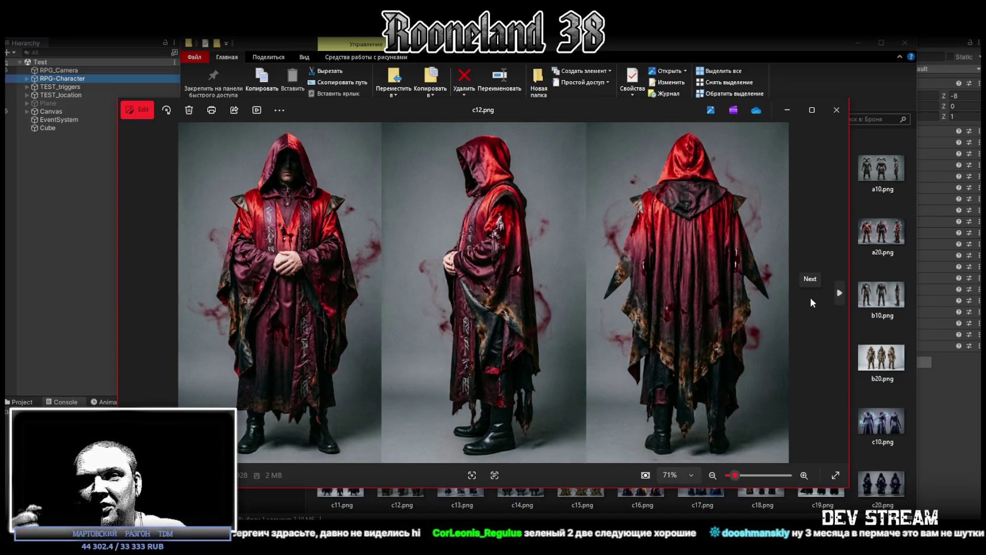
left_click(812, 302)
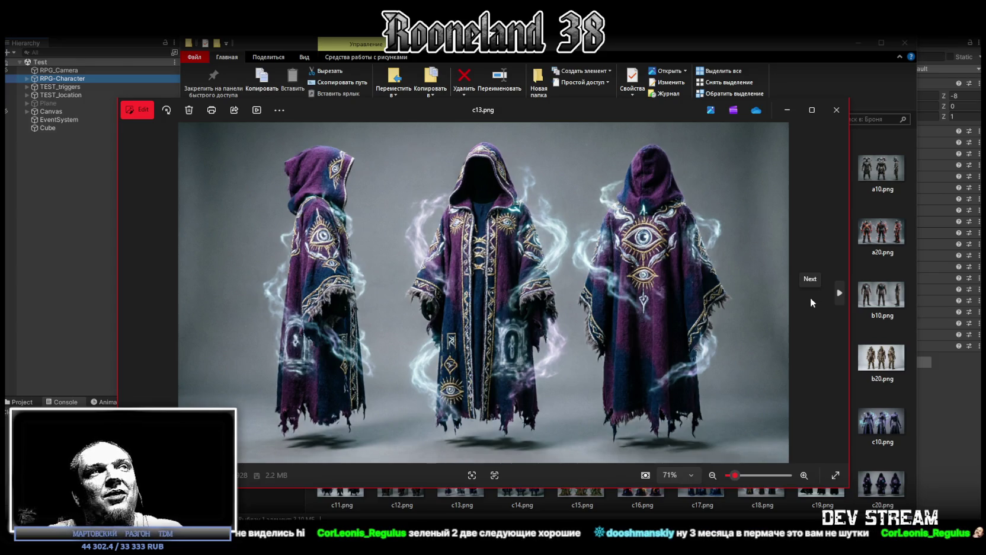
left_click(812, 302)
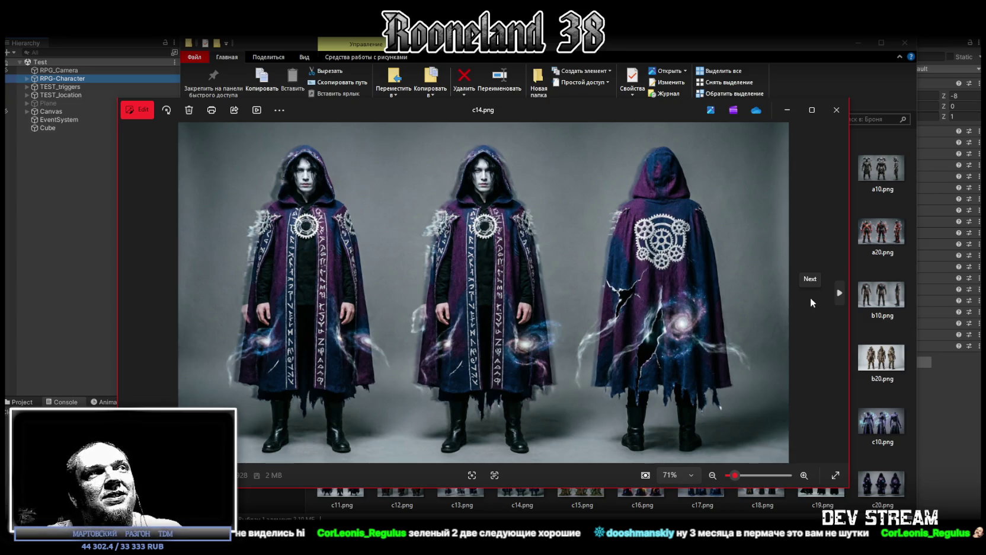
left_click(811, 302)
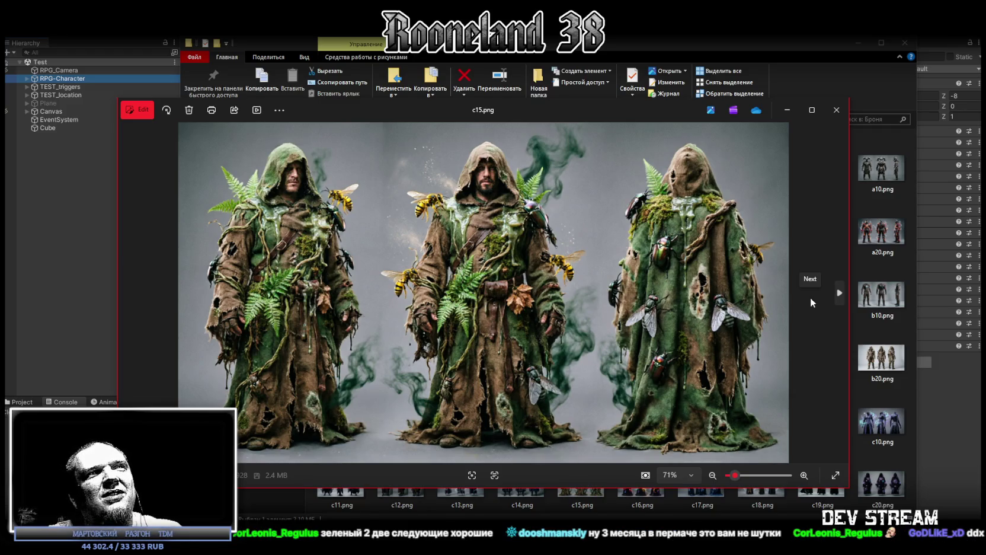
left_click(812, 302)
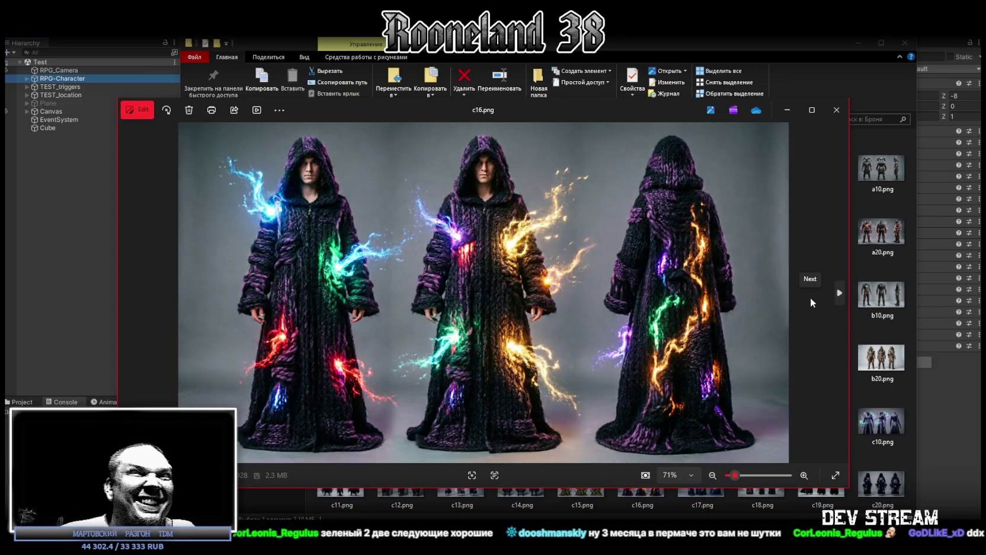
left_click(812, 302)
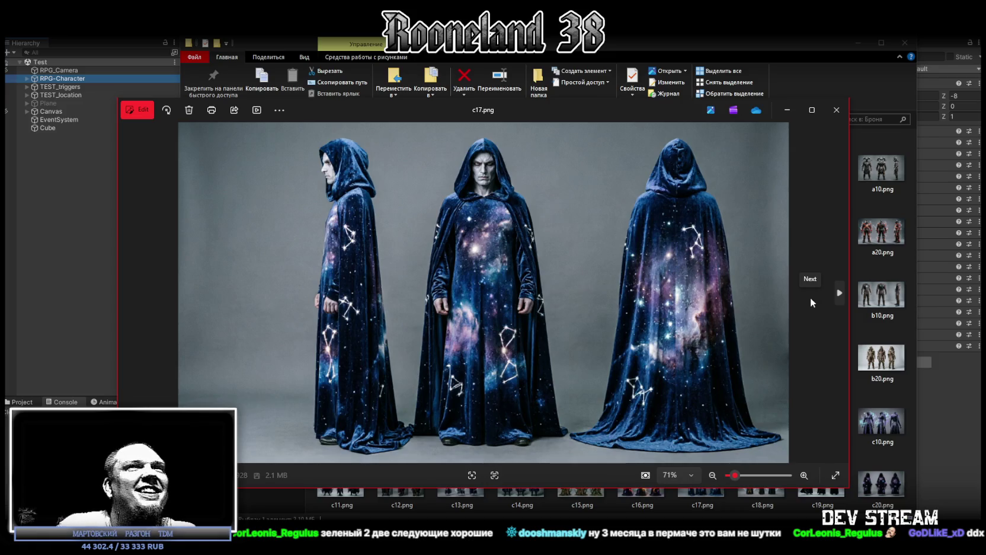
- Move the viewer up and left, view c18.png through c20.png, then close Photos
mouse_move(671, 112)
left_mouse_down()
mouse_move(639, 98)
mouse_move(629, 78)
mouse_move(640, 76)
left_mouse_up()
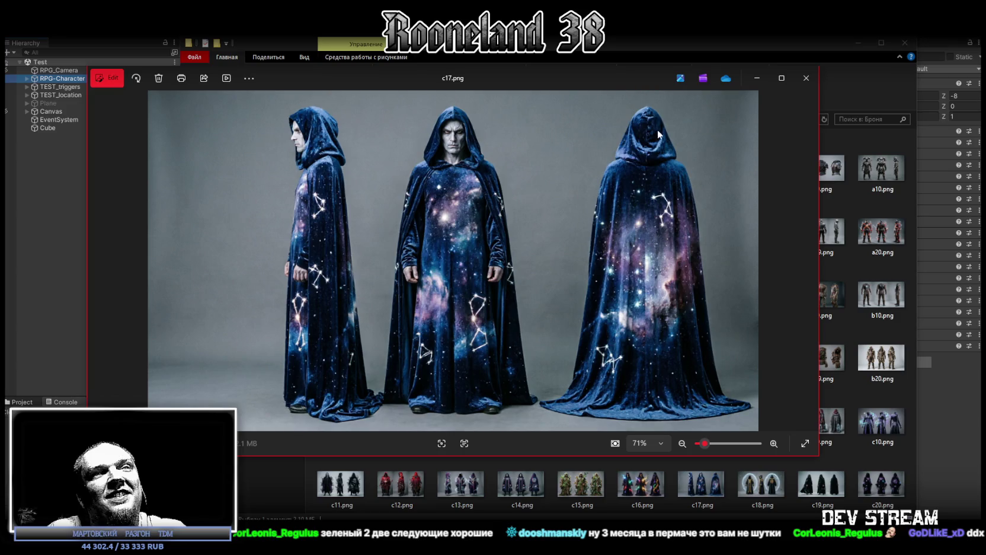
key("Right")
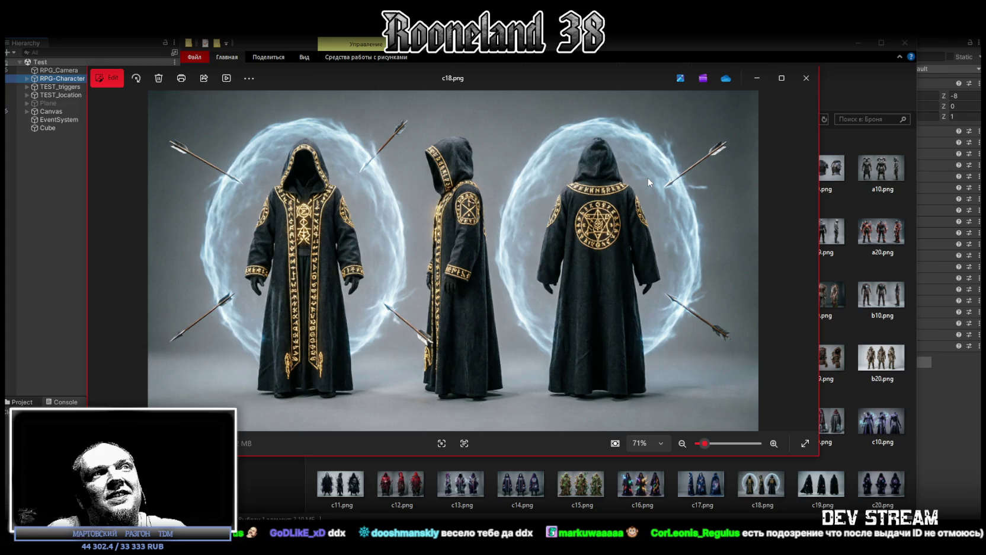
key("Right")
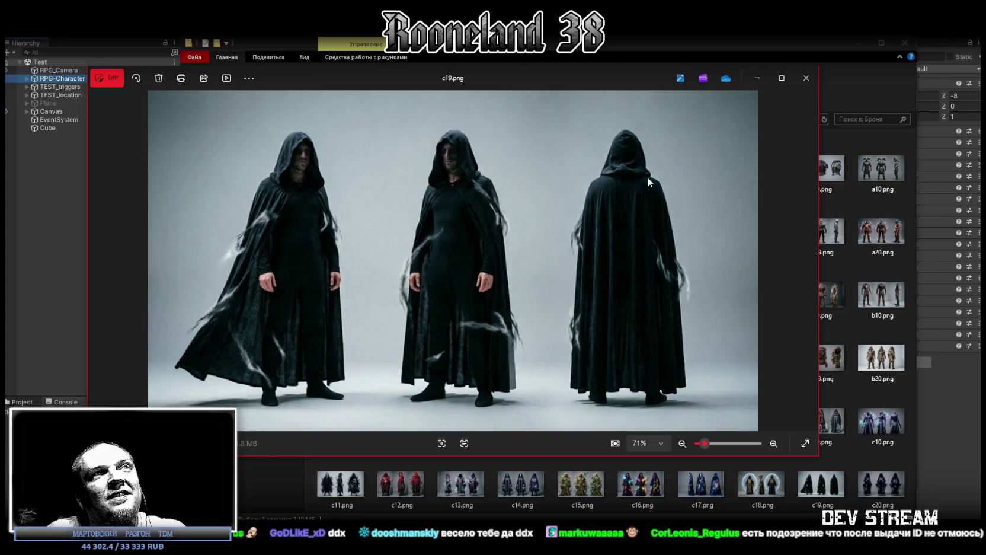
key("Right")
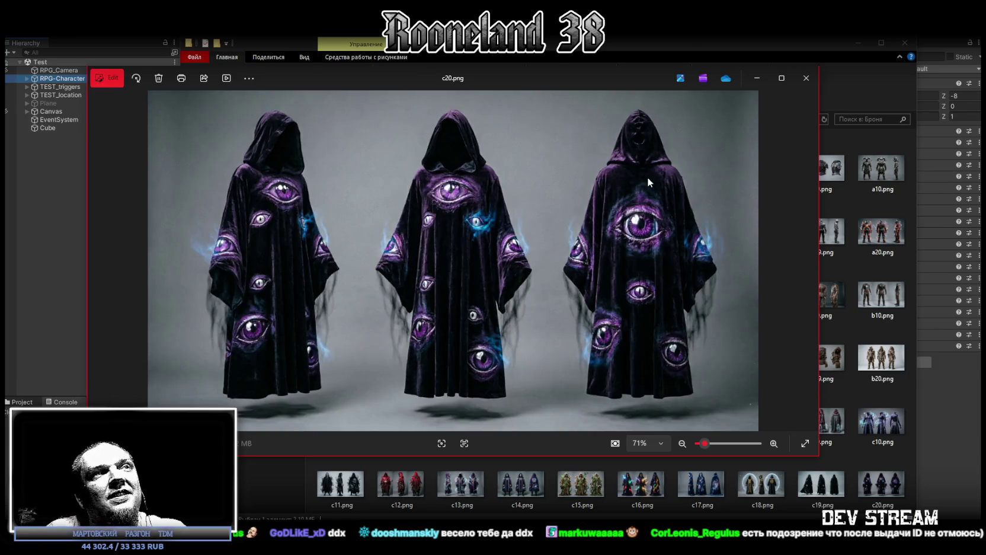
key("Escape")
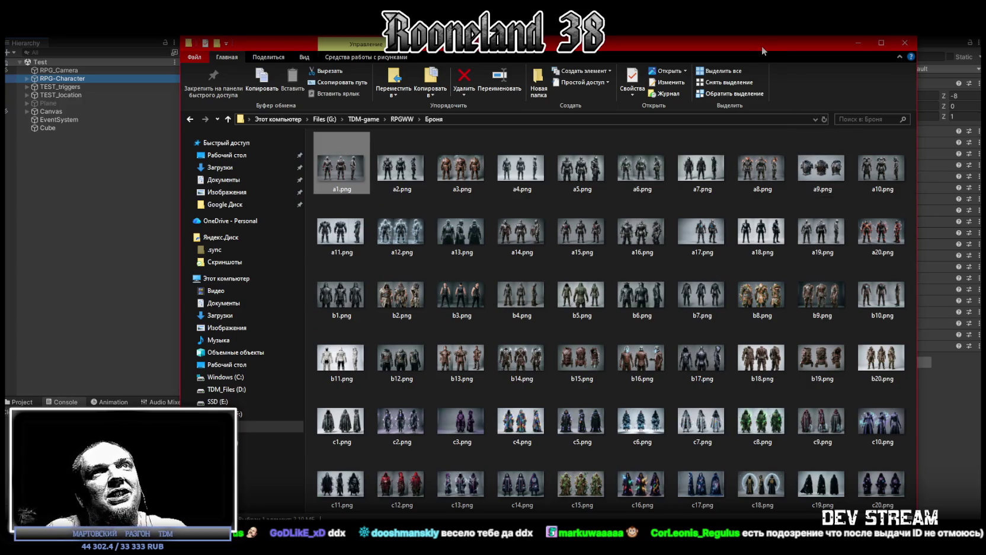
- Leave the Броня folder and switch to the Mesh Analyze Toolkit Asset Store page
key("alt+Tab")
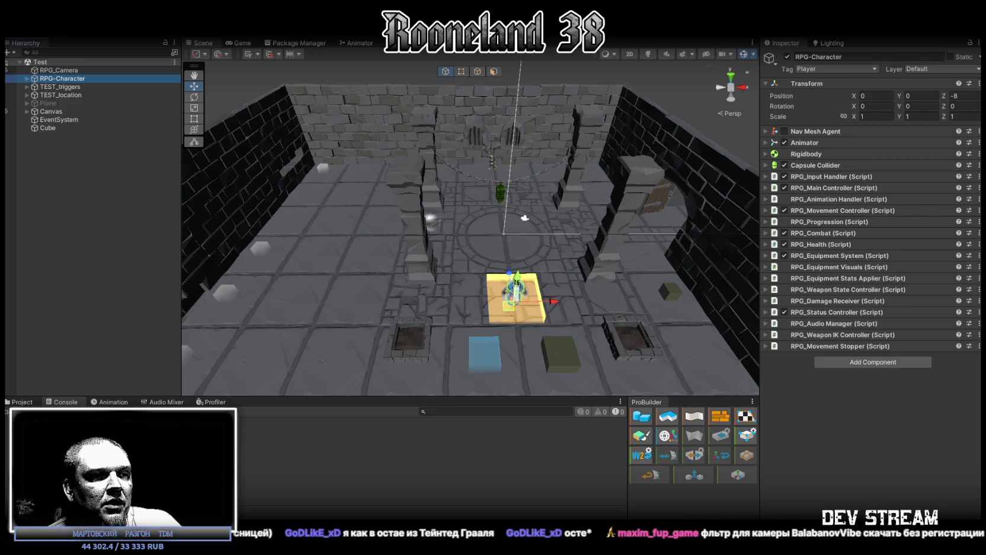
key("alt+Tab")
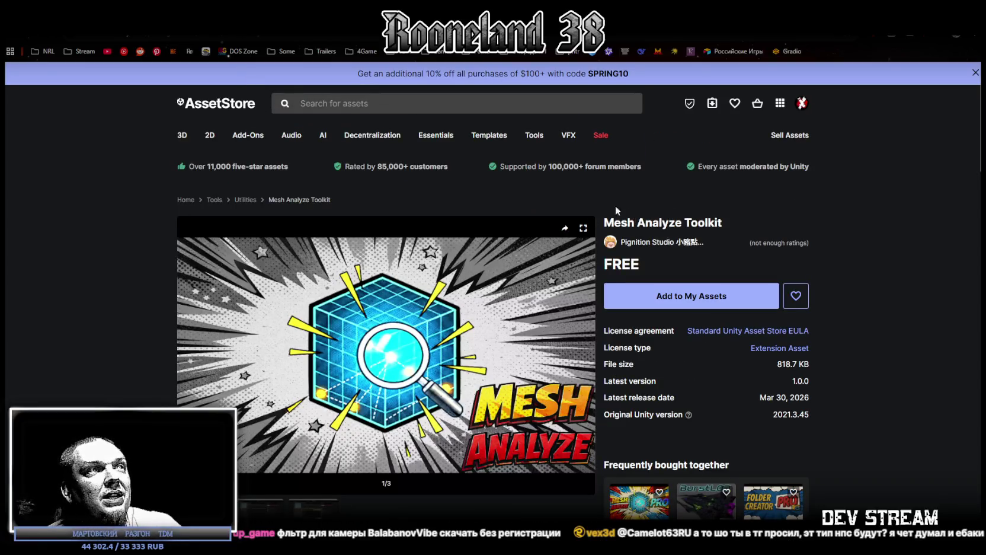
- View the third gallery screenshot on the Mesh Analyze Toolkit page
scroll(386, 214, "down", 3)
left_click(258, 361)
scroll(296, 364, "down", 1)
left_click(325, 358)
scroll(325, 358, "up", 2)
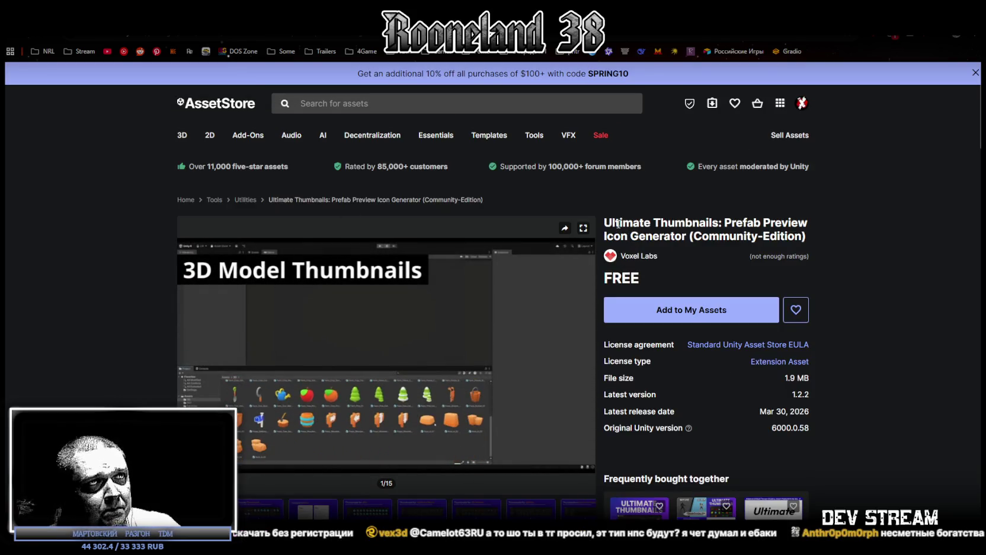
mouse_move(496, 333)
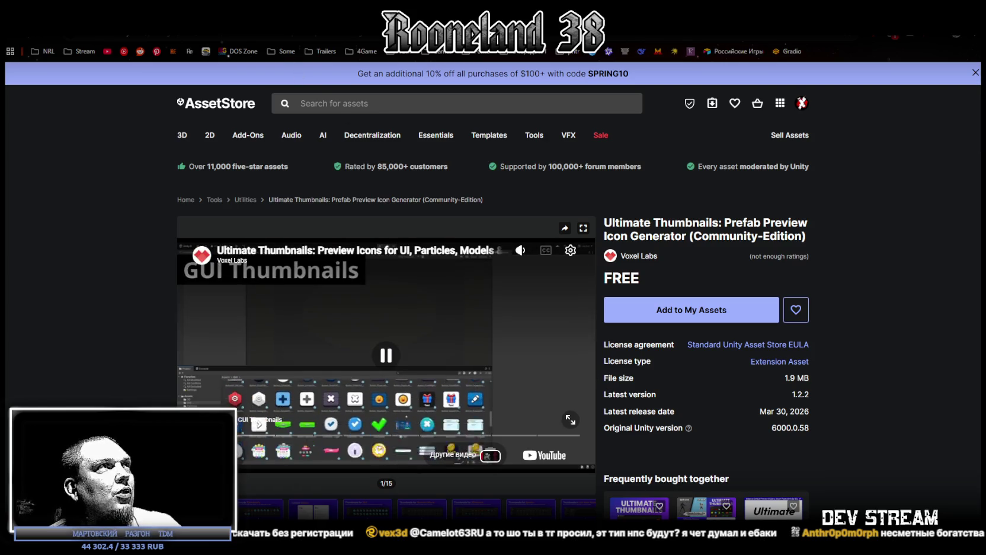
- Close that tab, look over the AC Unit page, and move to Epic Orchestral Combat Track
key("ctrl+w")
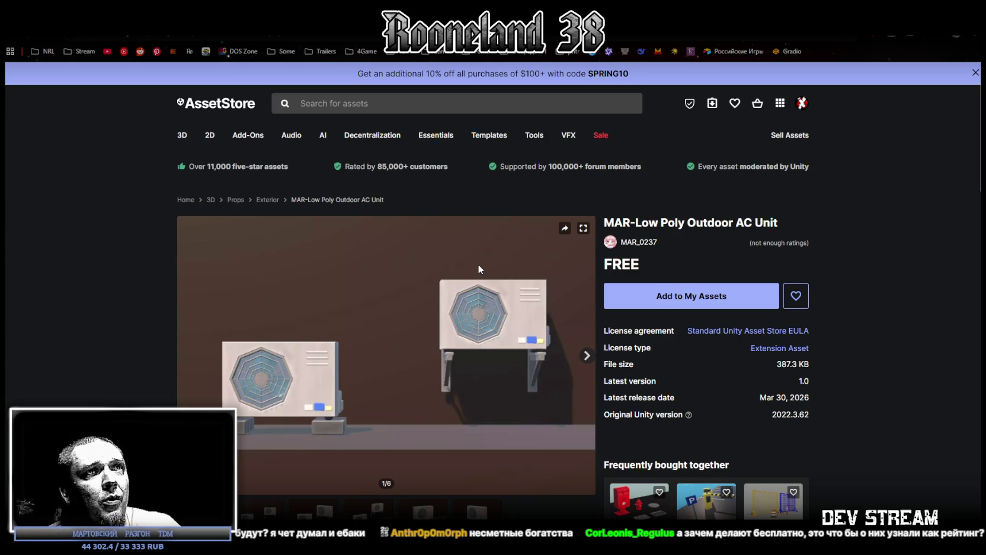
scroll(362, 400, "down", 1)
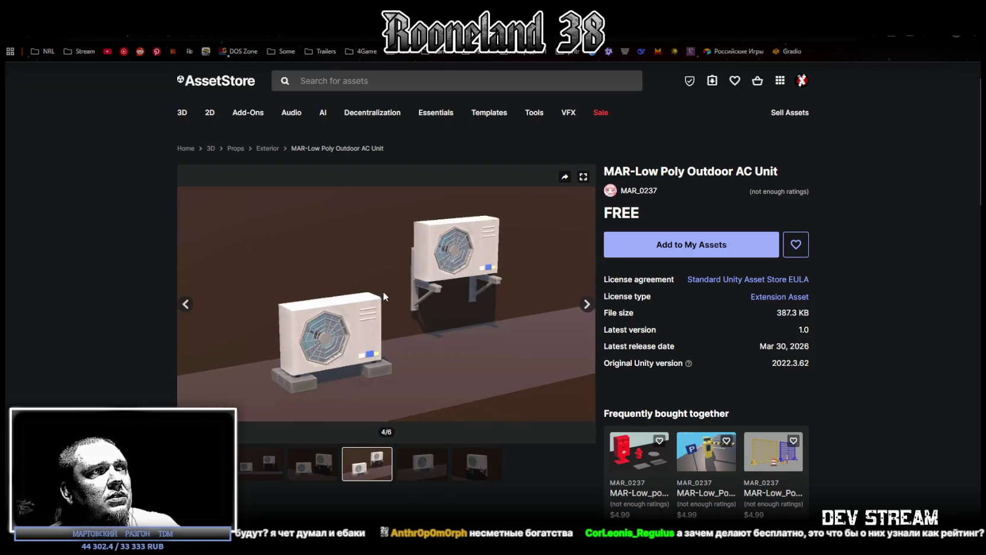
key("ctrl+Tab")
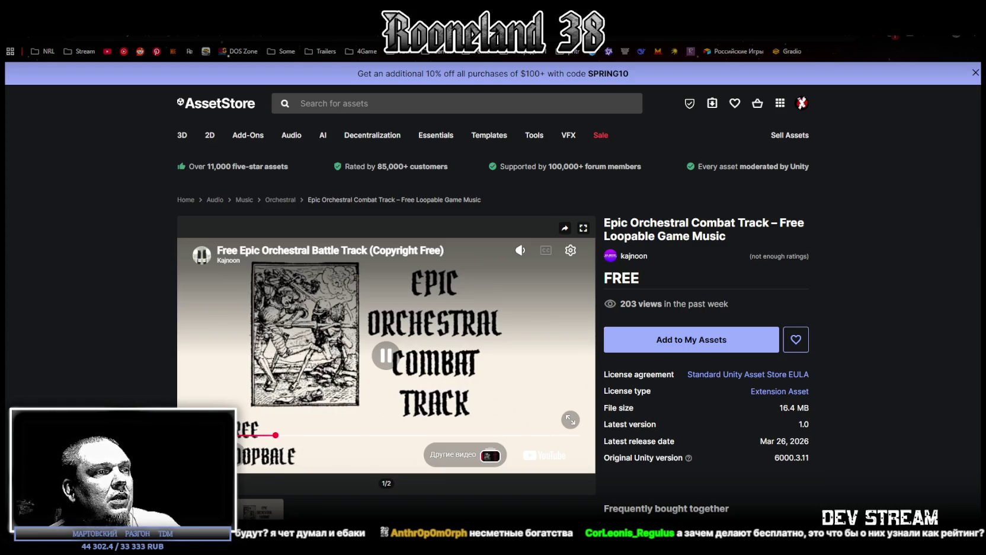
- Lower the Epic Orchestral preview video's volume and check its playback settings
mouse_move(524, 249)
mouse_move(526, 312)
left_mouse_down()
mouse_move(525, 346)
mouse_move(525, 305)
mouse_move(523, 321)
left_mouse_up()
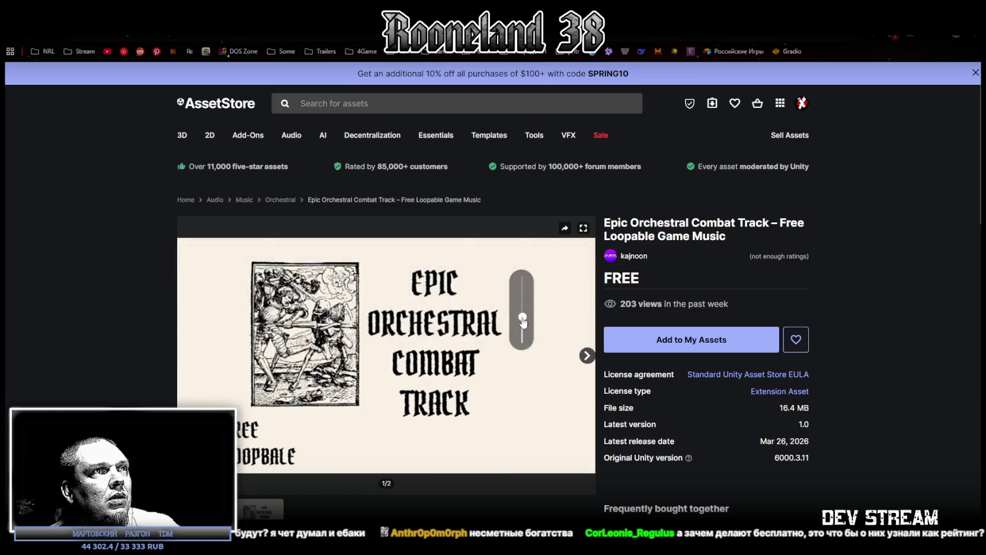
left_click_drag(523, 321, 524, 323)
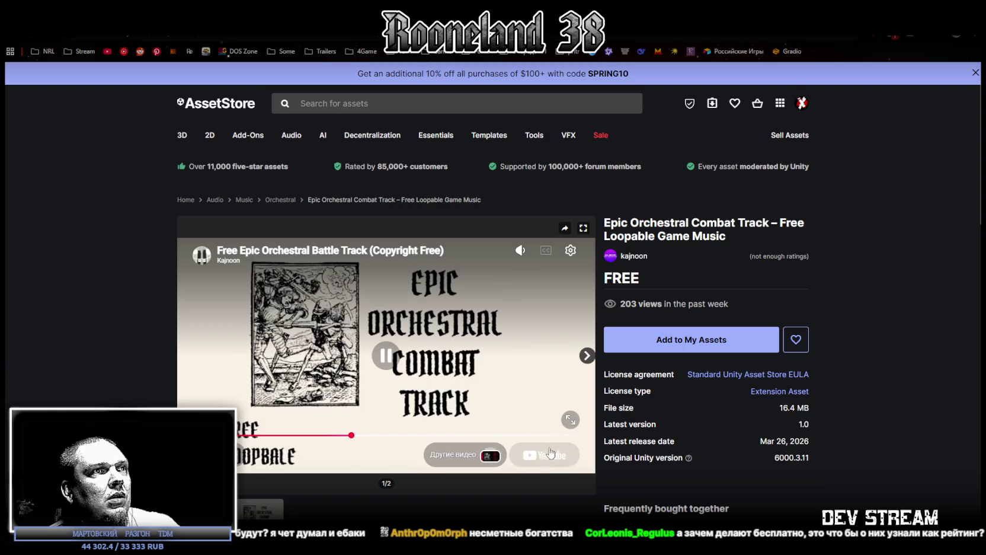
left_click(571, 252)
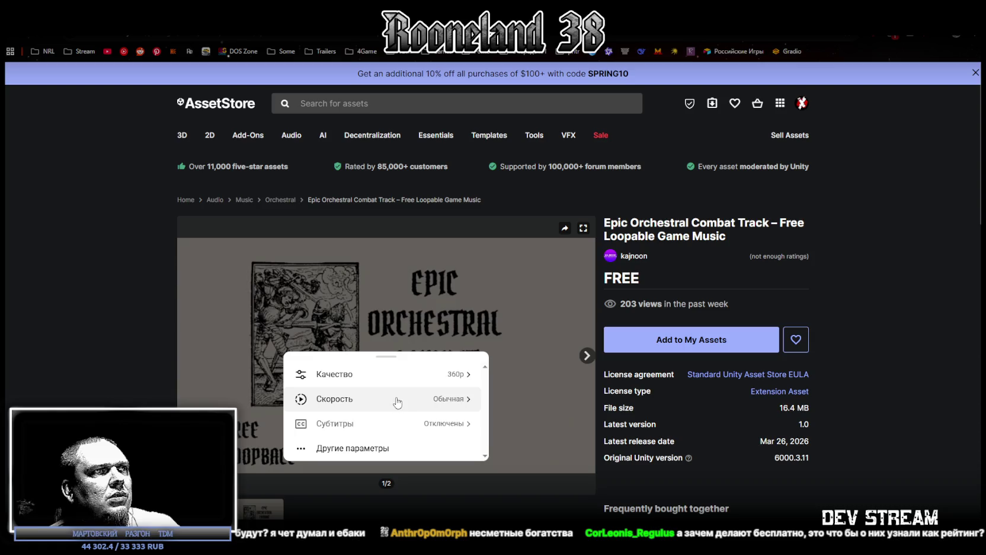
left_click(466, 249)
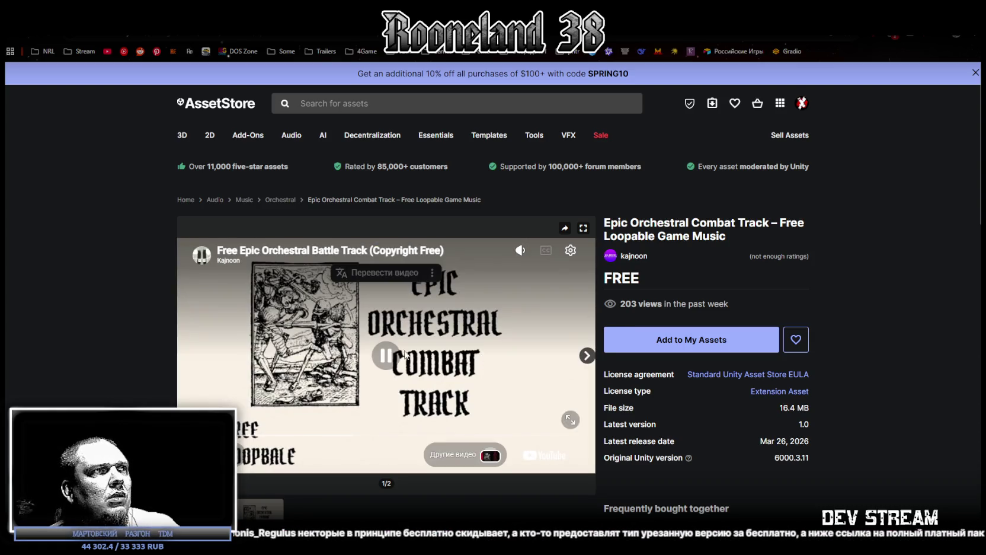
- Turn the track down further, skip ahead, then go back to the VENUS Ambient page
mouse_move(521, 250)
left_click_drag(521, 268, 522, 309)
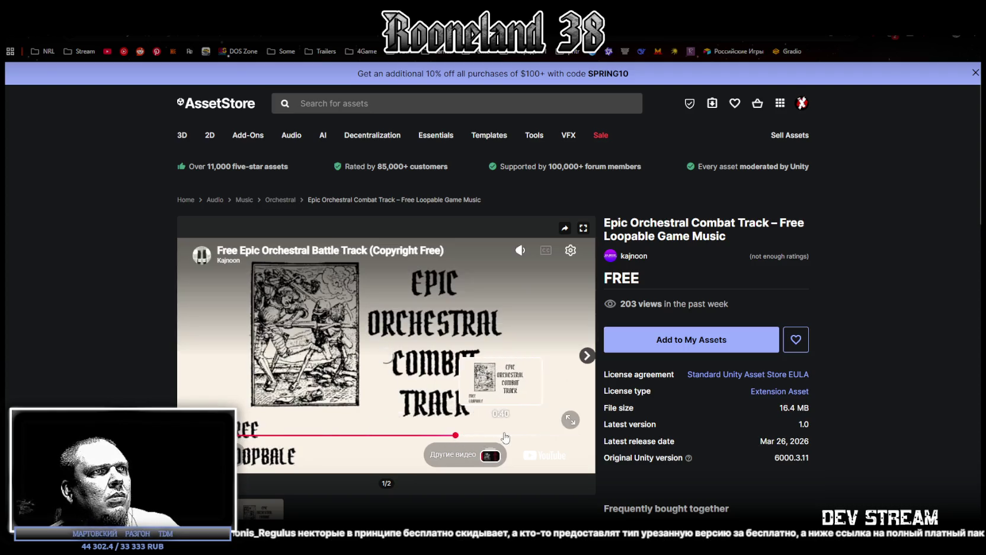
left_click(509, 435)
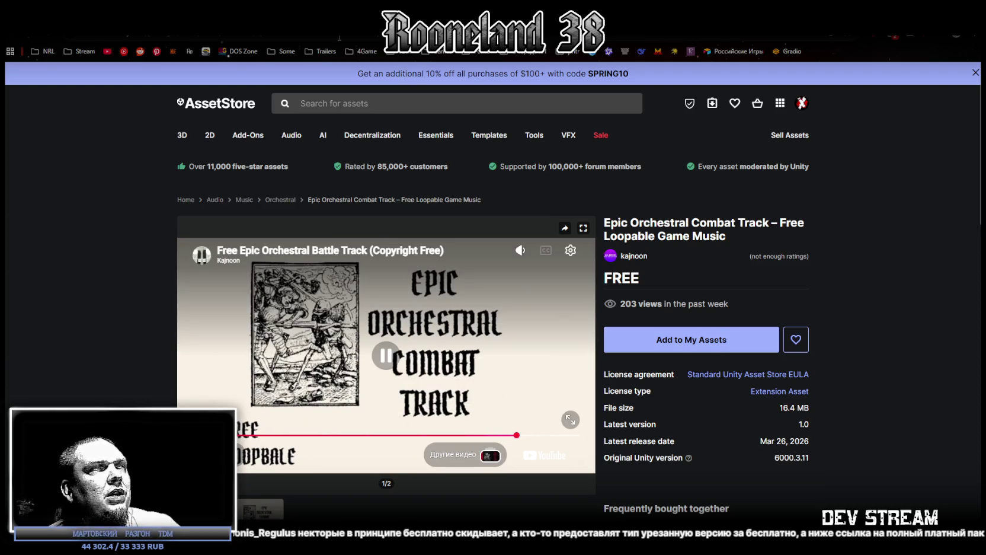
key("alt+Left")
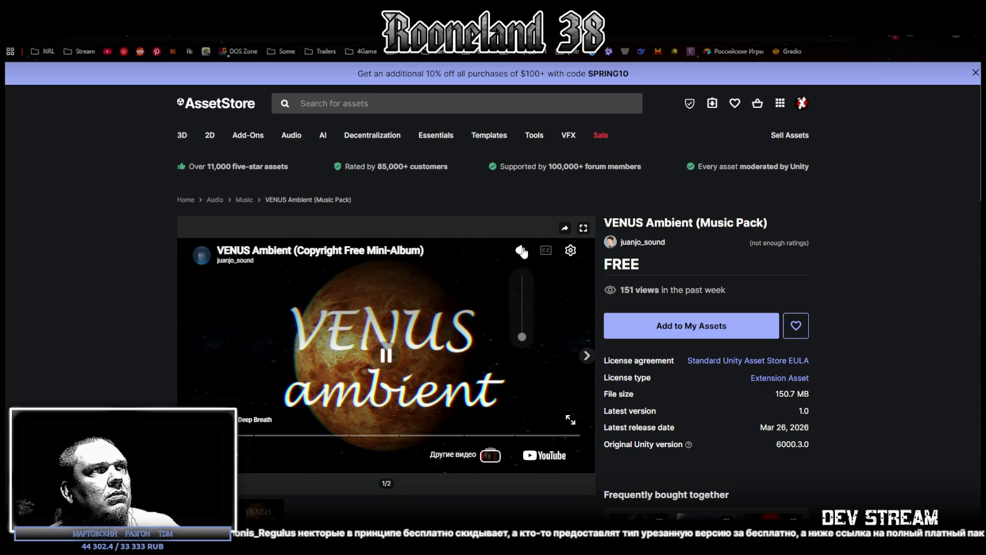
- Lower the VENUS Ambient video volume and add the free pack to My Assets, accepting the Terms of Service
mouse_move(521, 253)
left_click_drag(522, 283, 522, 320)
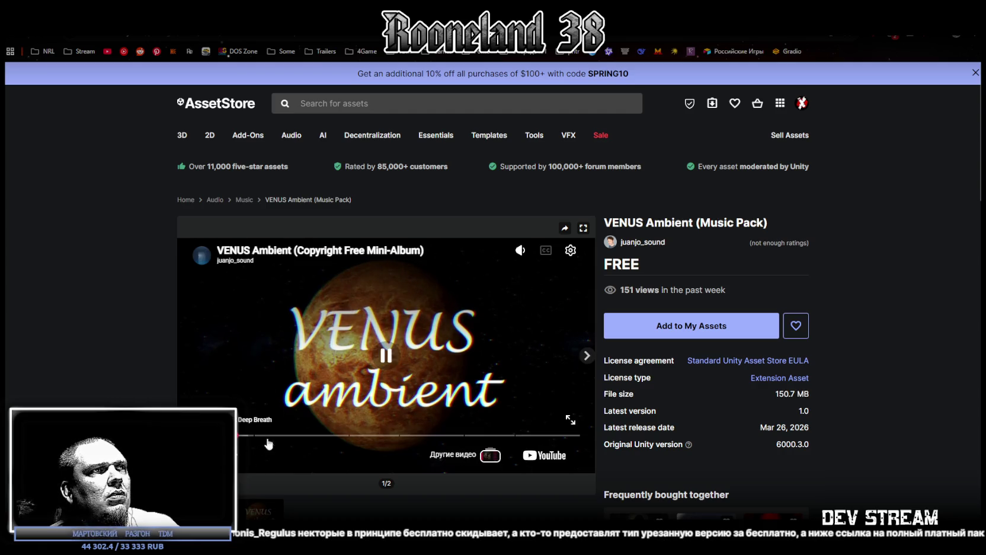
left_click(691, 323)
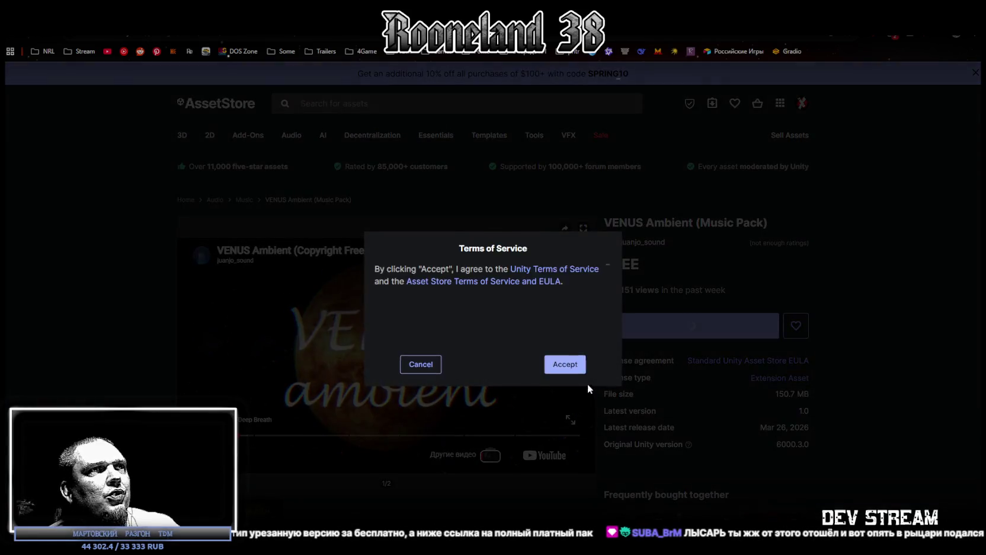
left_click(565, 363)
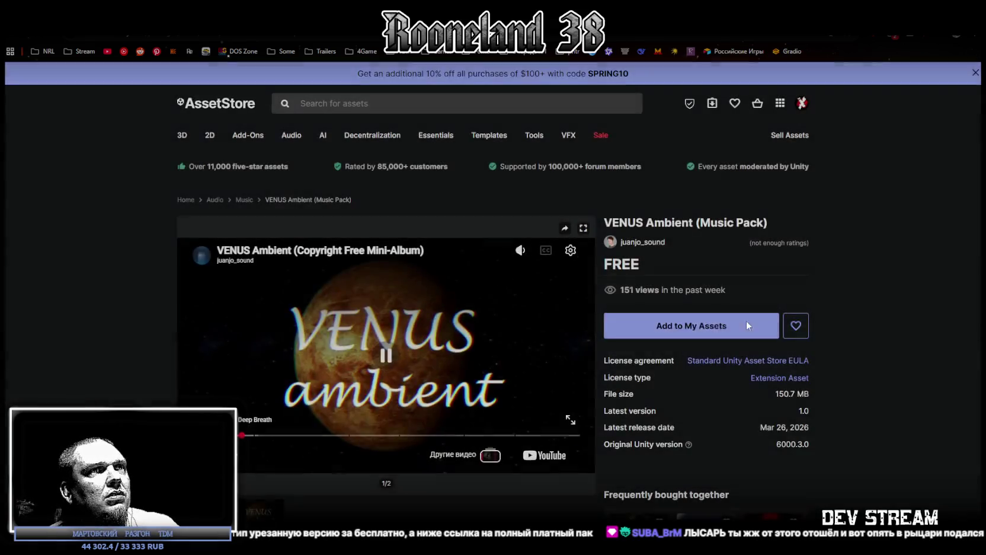
left_click(681, 333)
left_click(562, 365)
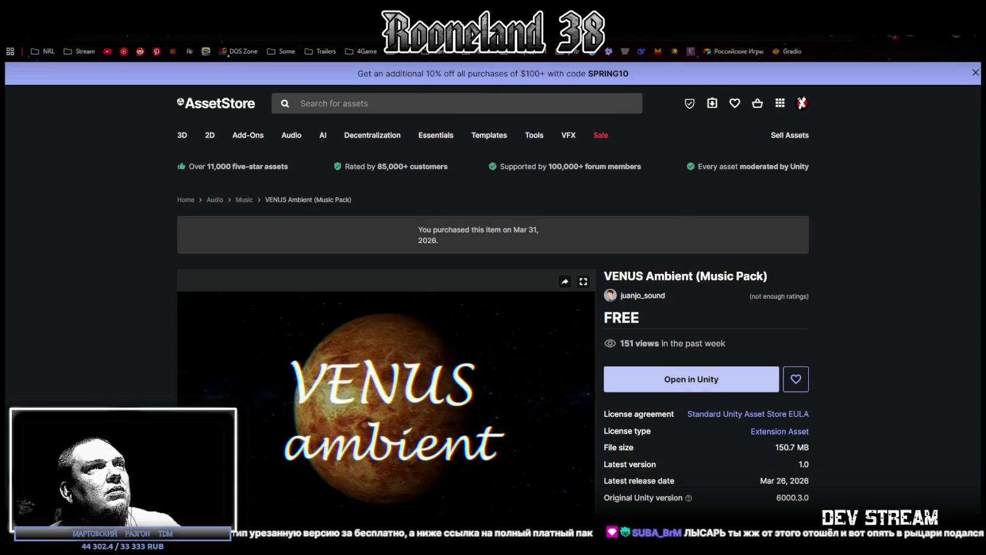
key("ctrl+Tab")
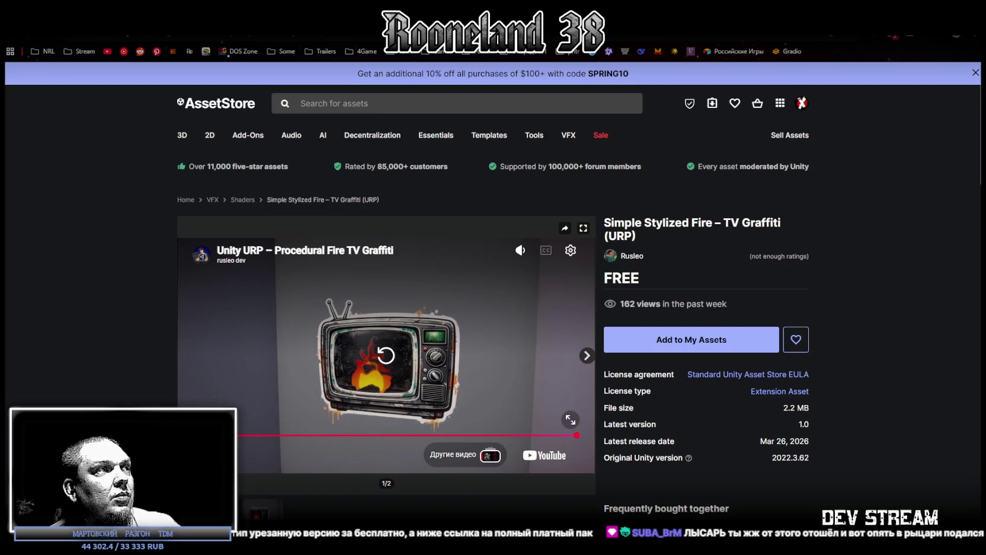
- Replay the Simple Stylized Fire shader preview video
left_click(386, 361)
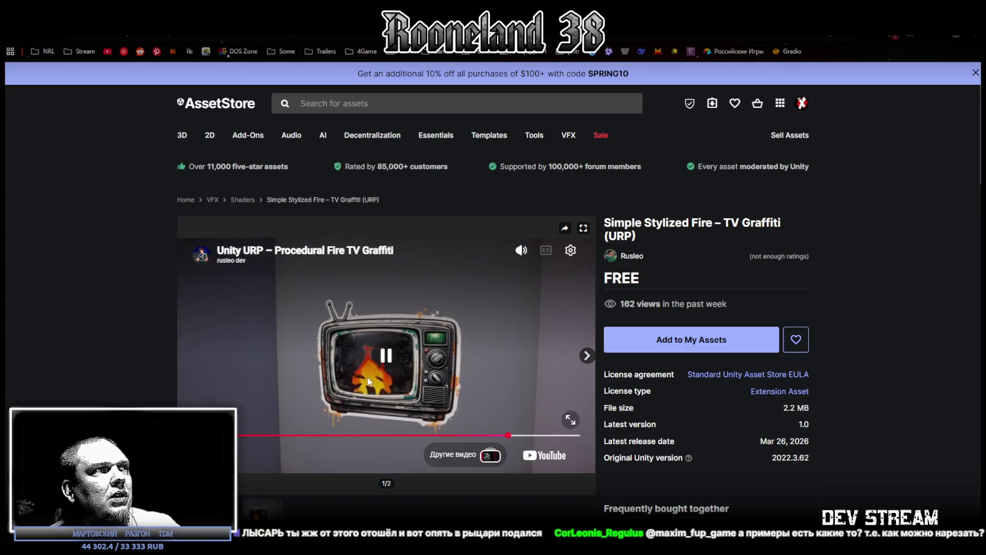
scroll(315, 471, "down", 4)
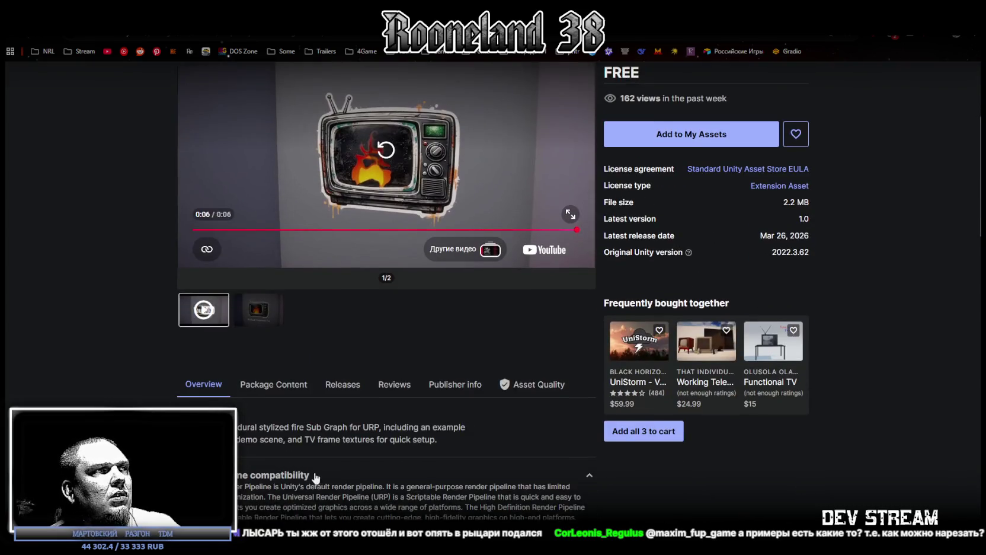
scroll(305, 475, "up", 4)
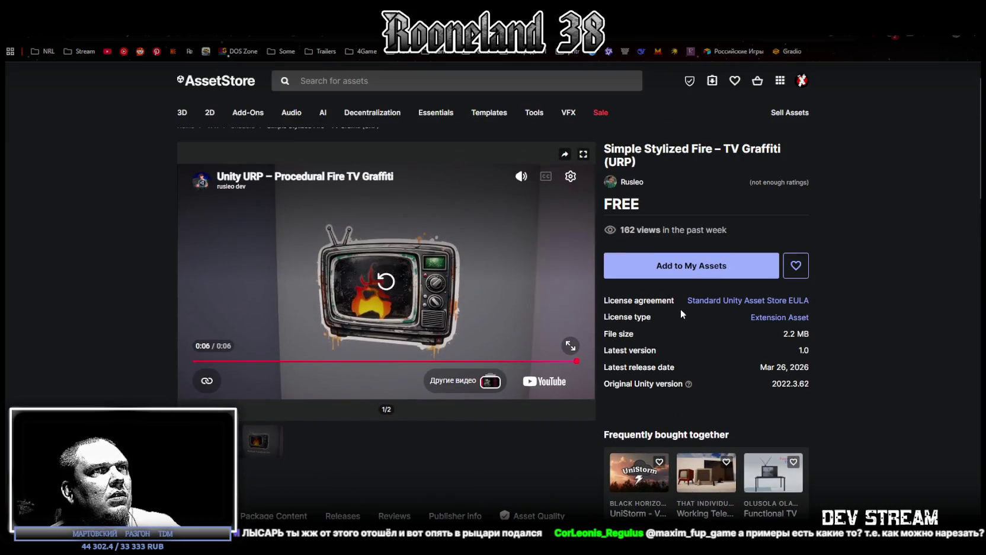
- Add Simple Stylized Fire to My Assets by accepting the Terms of Service, then go to Vertex Painter
left_click(668, 268)
left_click(565, 364)
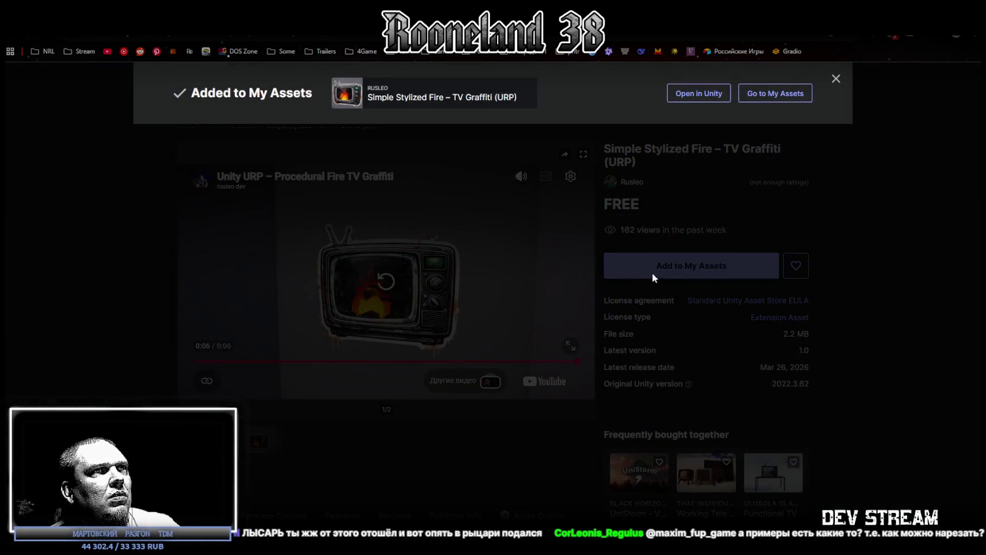
left_click(651, 276)
left_click(652, 272)
left_click(563, 363)
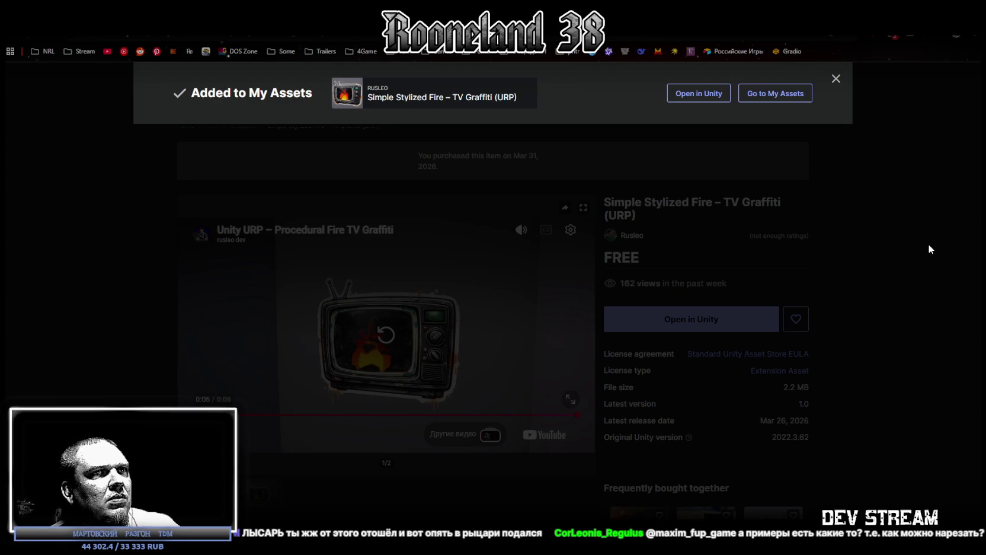
left_click(928, 243)
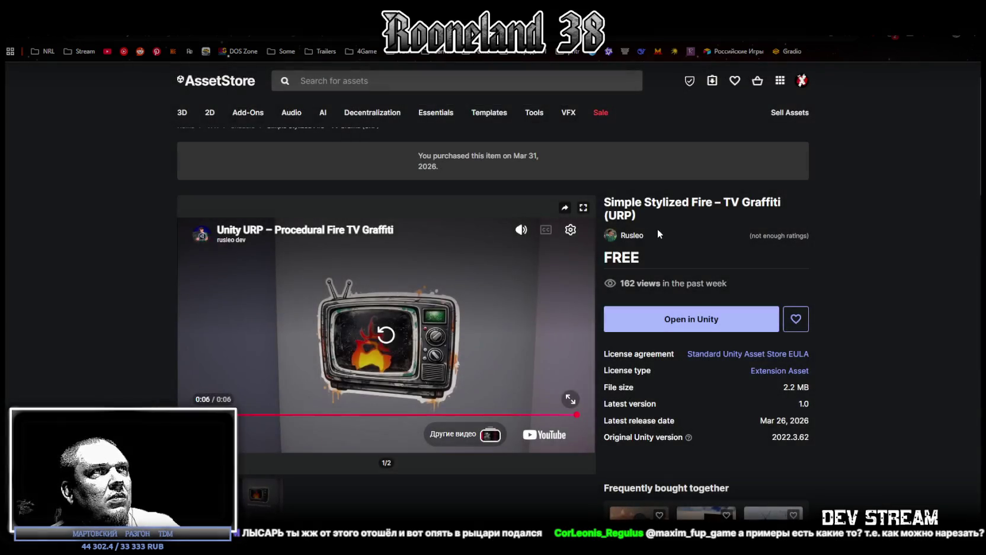
key("ctrl+w")
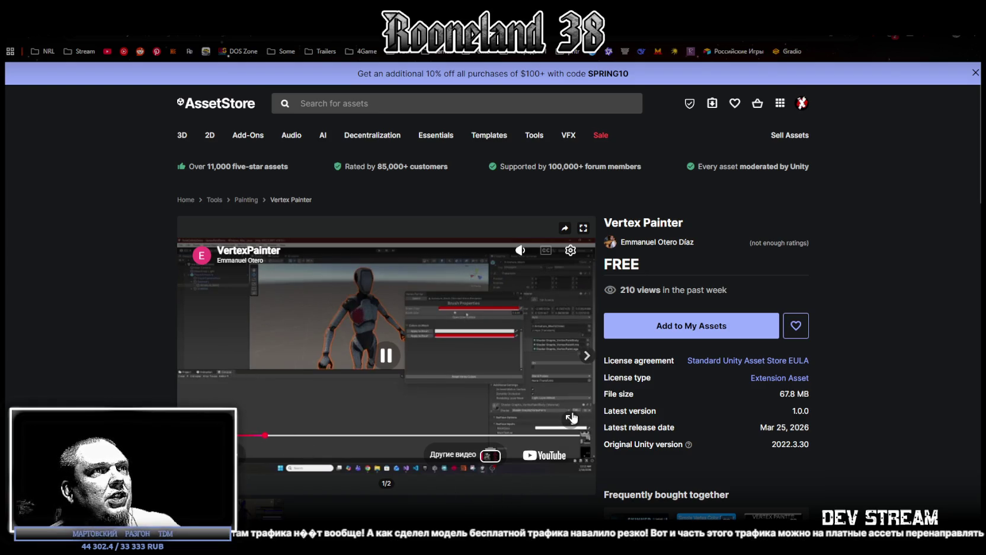
- Watch the Vertex Painter demo video fullscreen, then start adding Vertex Painter to My Assets
left_click(571, 421)
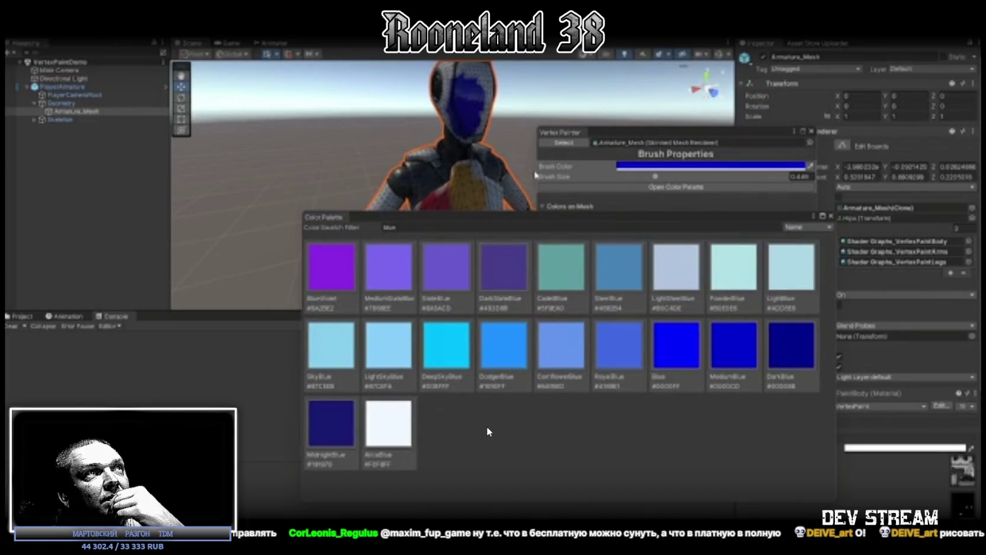
mouse_move(487, 425)
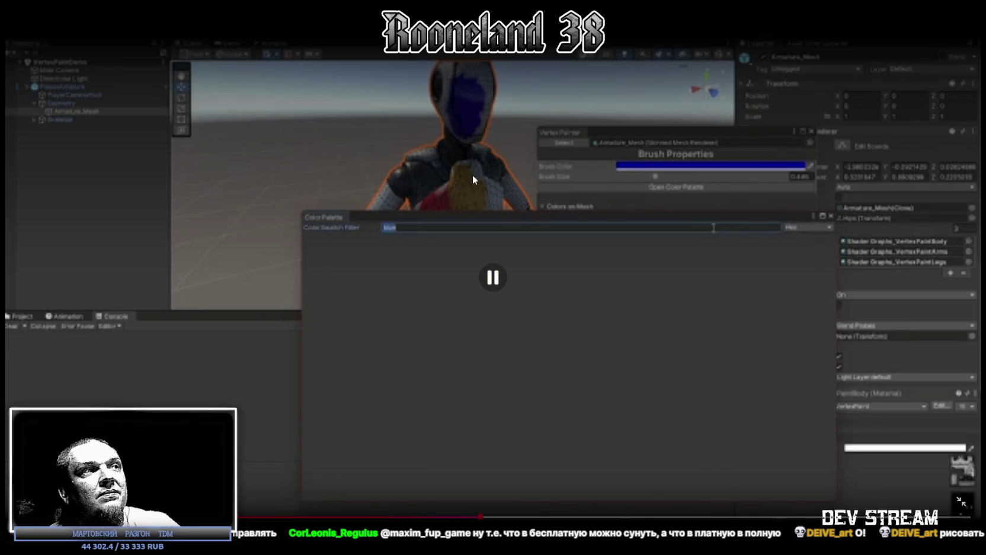
key("Escape")
left_click(699, 328)
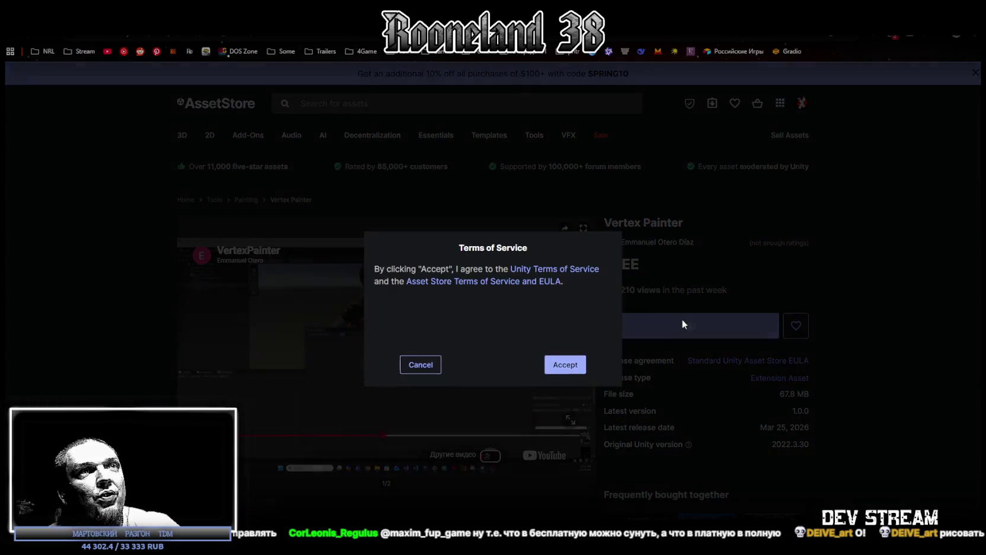
- Accept the Terms of Service so Vertex Painter joins My Assets, then scroll the page
left_click(578, 363)
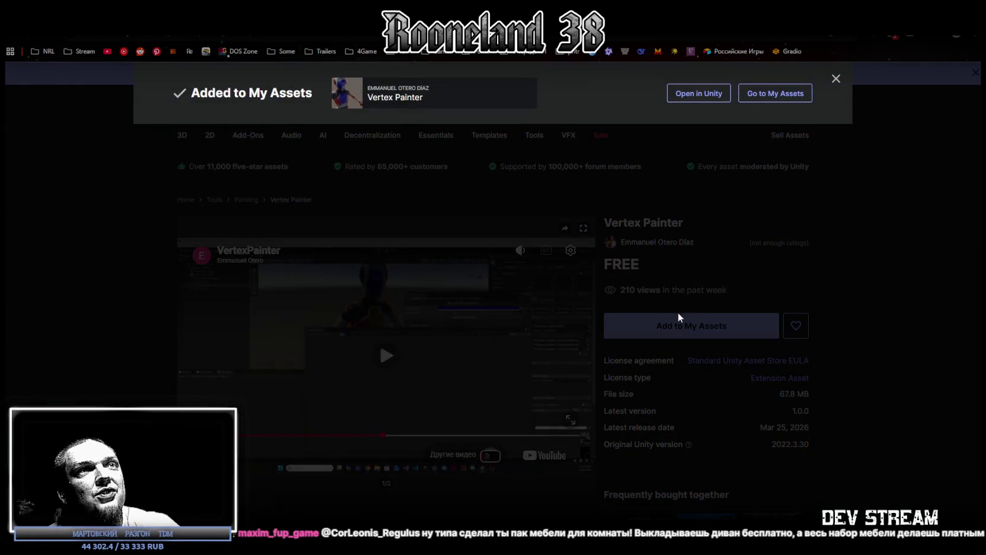
left_click(678, 317)
left_click(681, 325)
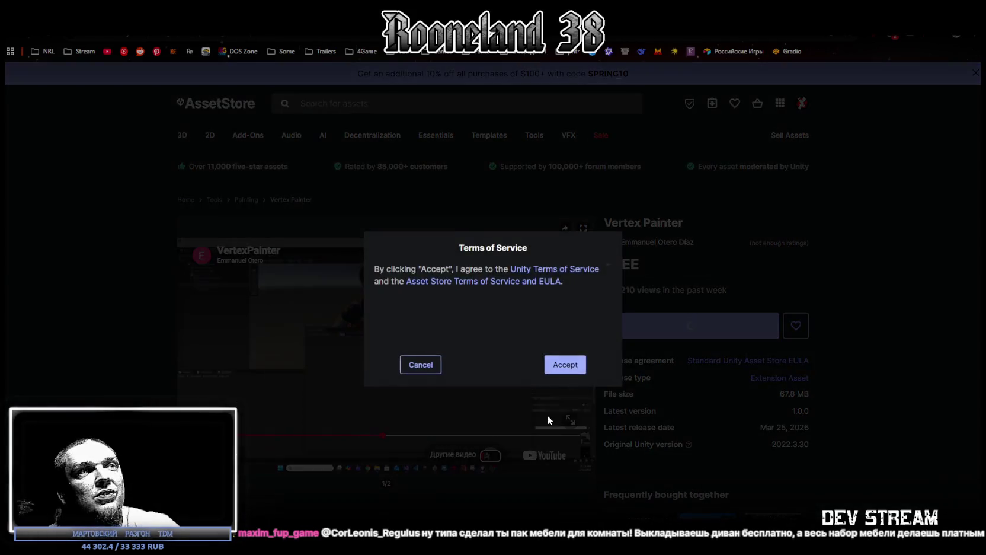
left_click(566, 364)
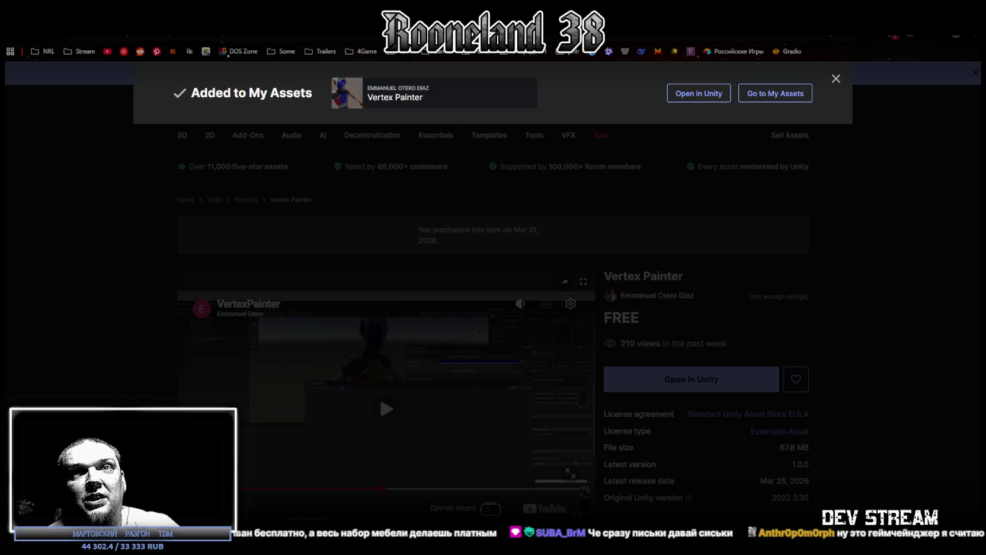
left_click(888, 352)
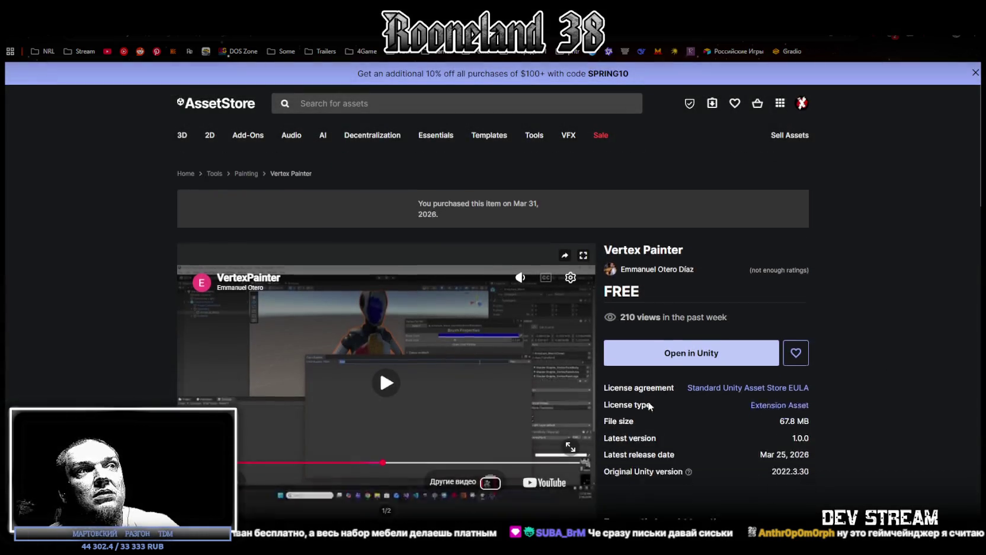
scroll(645, 408, "down", 3)
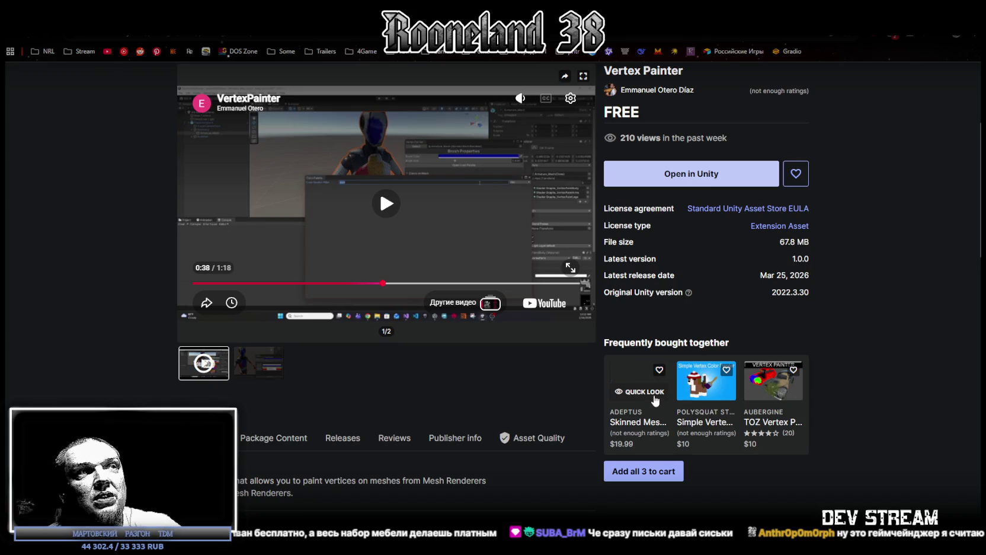
scroll(679, 353, "up", 2)
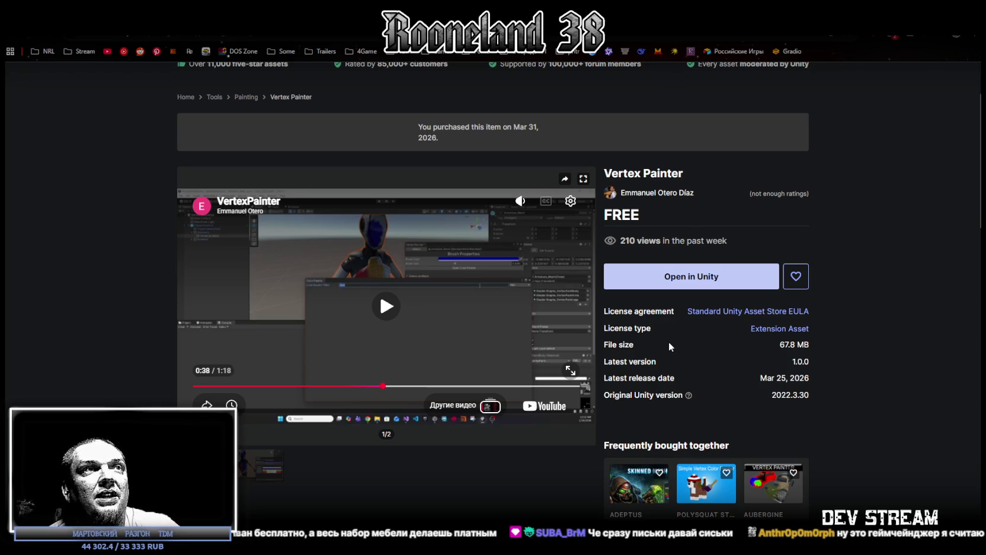
scroll(550, 348, "down", 2)
scroll(544, 340, "up", 3)
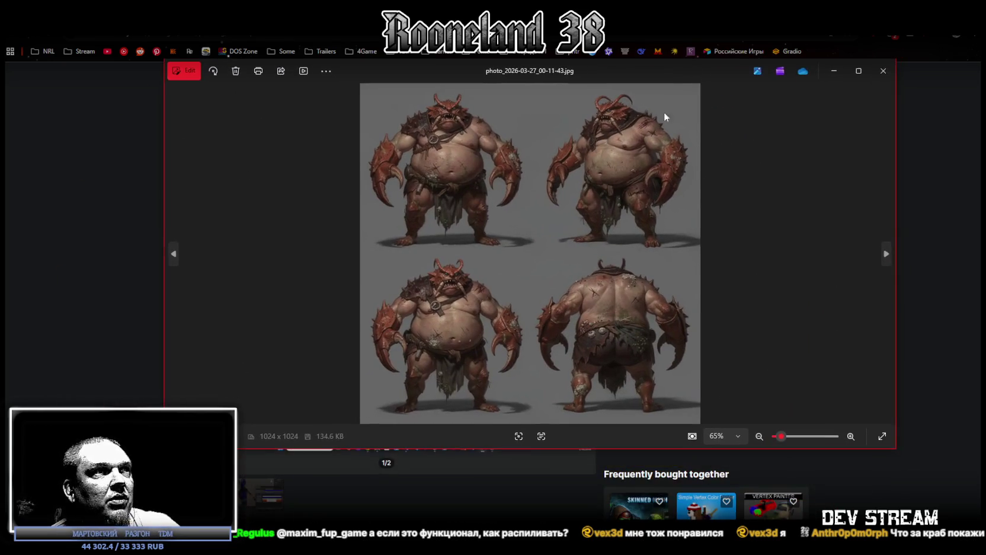
- View the crab creature concept full screen, then return it to a slightly lowered window
left_click(859, 71)
scroll(535, 281, "up", 3)
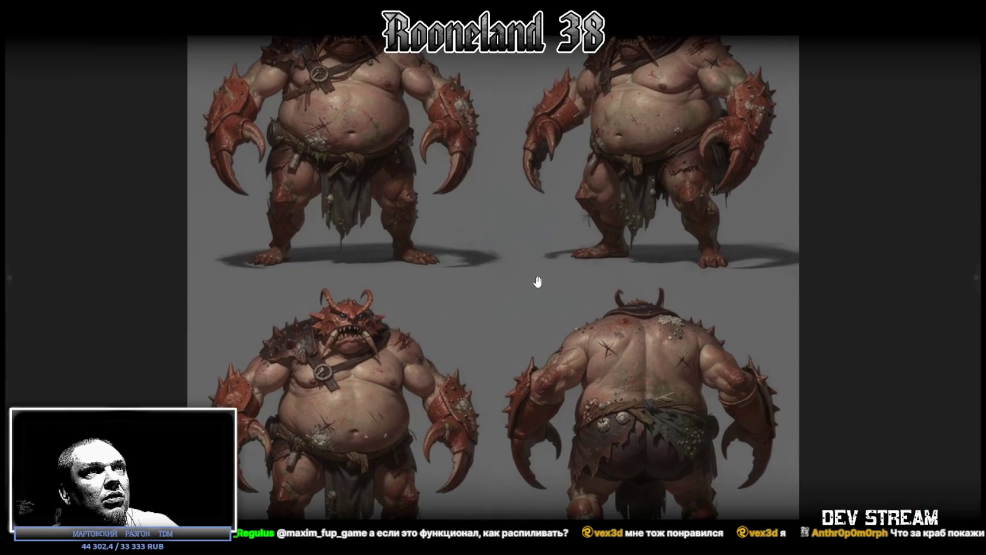
scroll(537, 281, "down", 2)
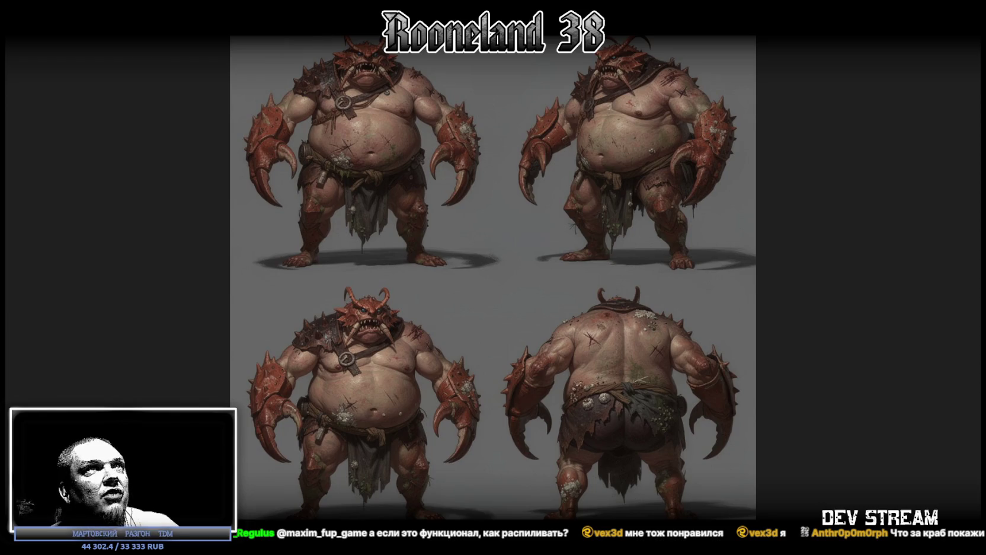
key("Escape")
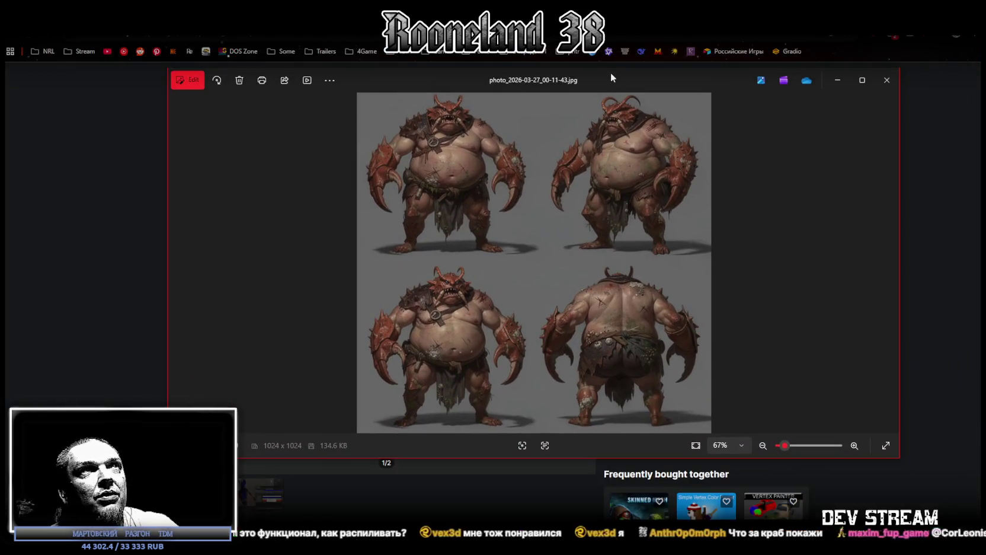
mouse_move(611, 74)
left_mouse_down()
mouse_move(598, 93)
mouse_move(605, 102)
left_mouse_up()
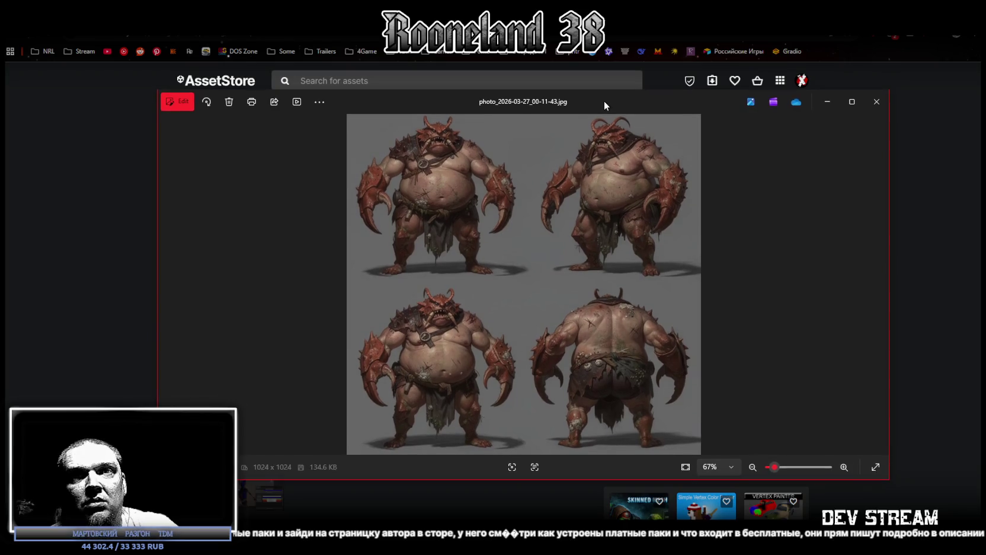
- Close the crab and beetle concept images to reach the rhino warrior sheet
key("alt+F4")
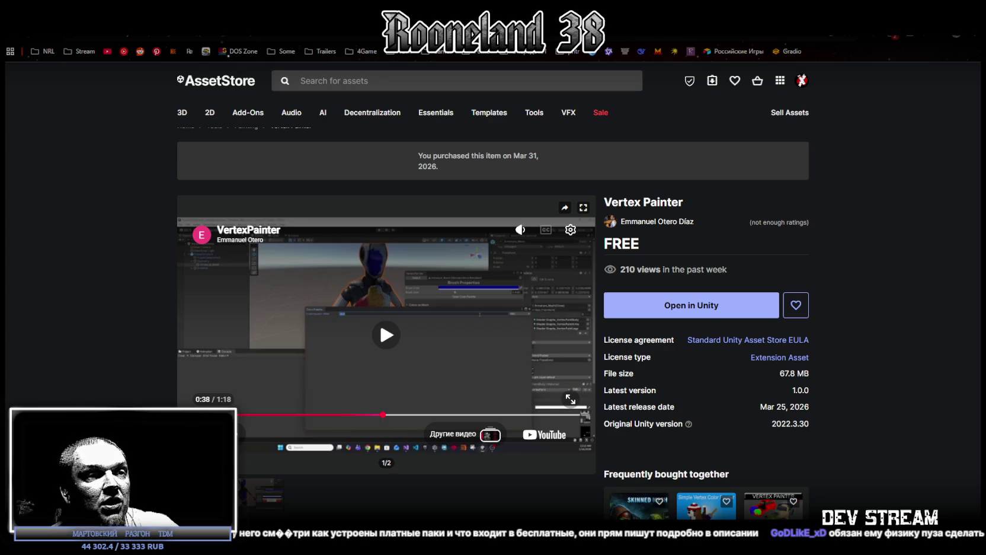
key("alt+Tab")
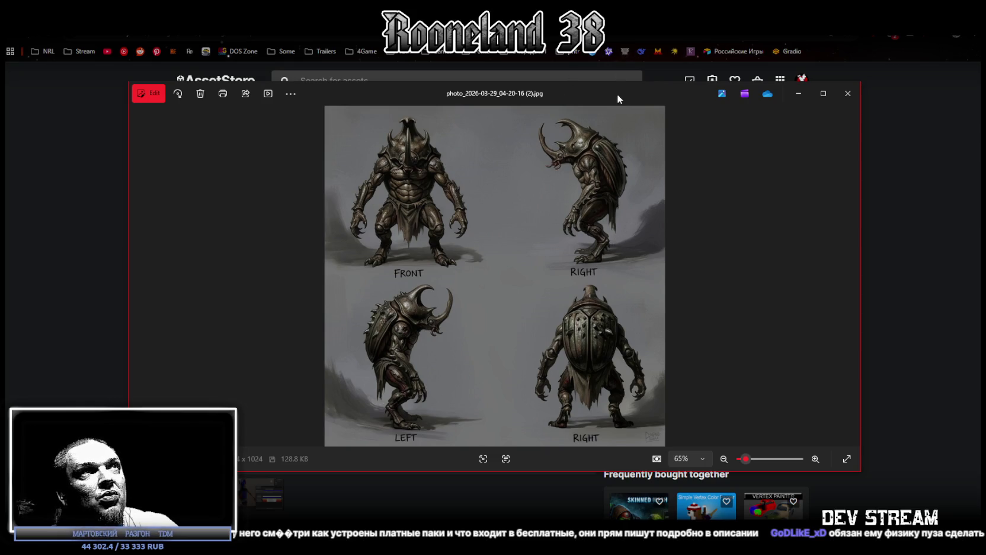
key("alt+F4")
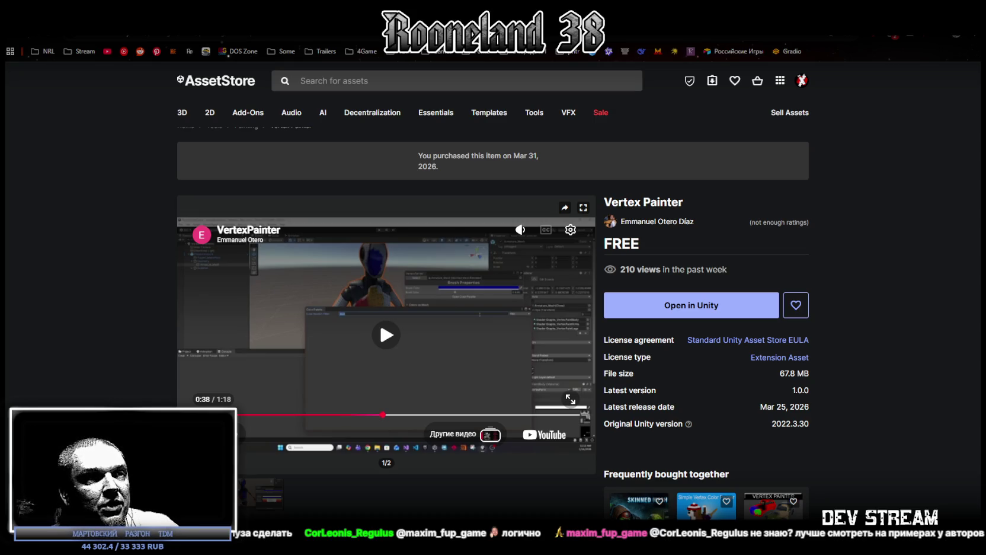
key("alt+Tab")
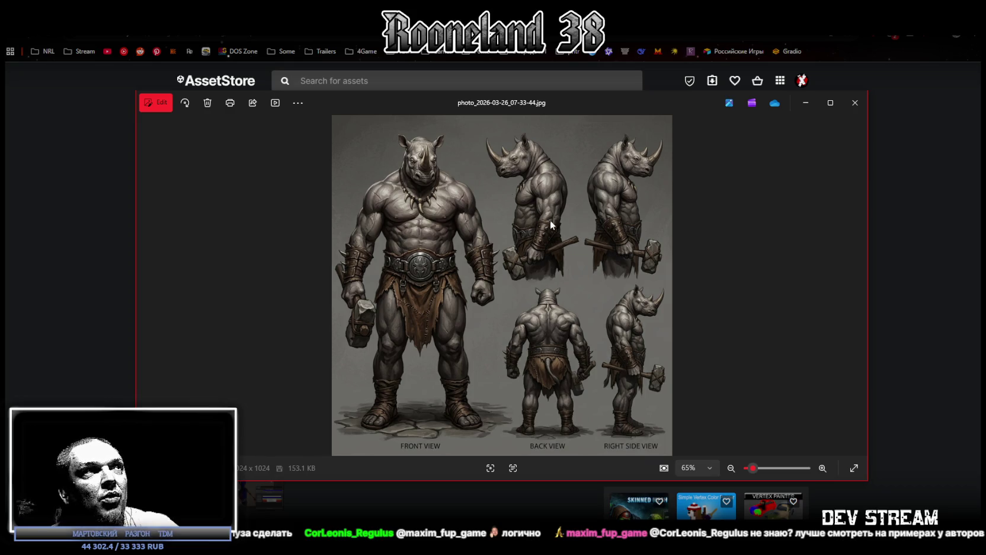
- Nudge the Photos window up, look over the lynx character sheet, then close it
left_click_drag(640, 102, 634, 96)
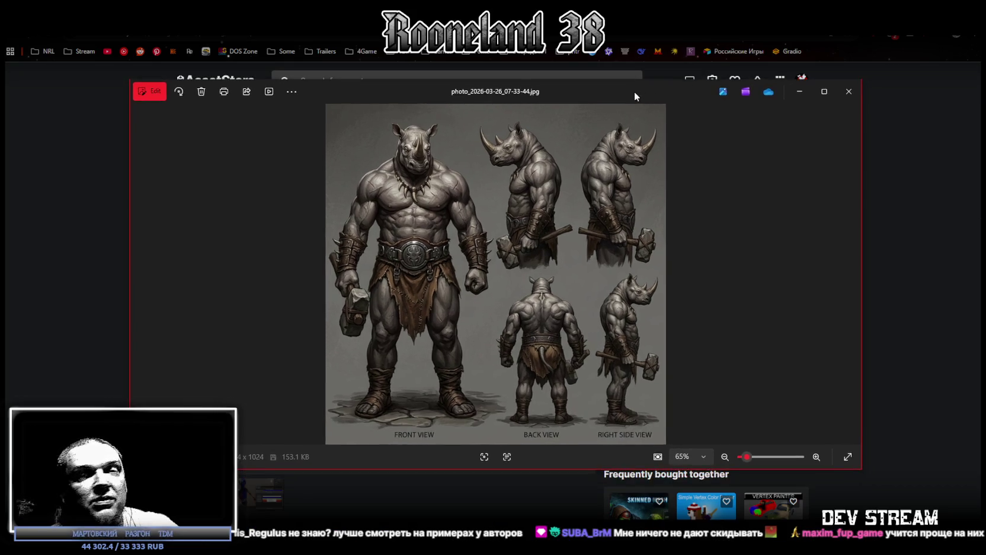
key("alt+Tab")
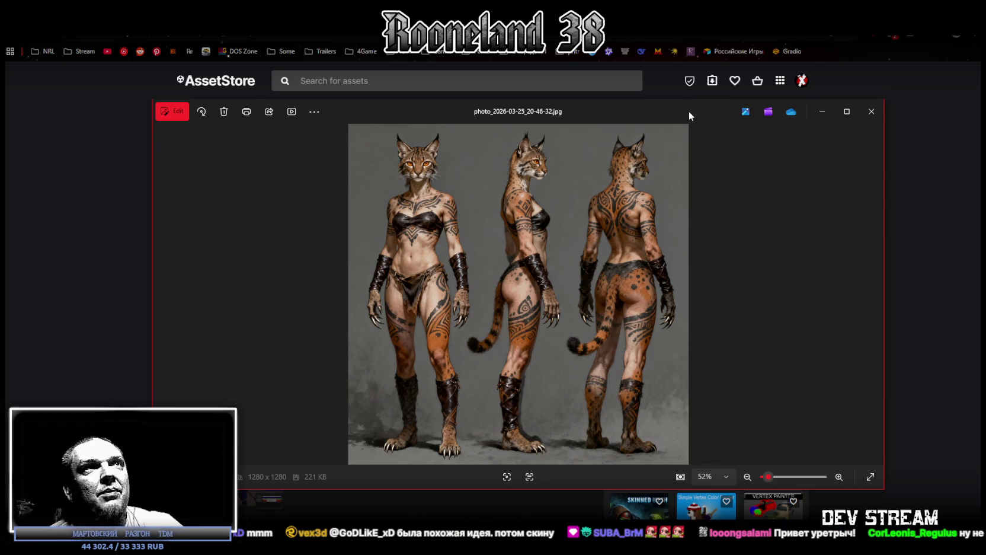
key("Escape")
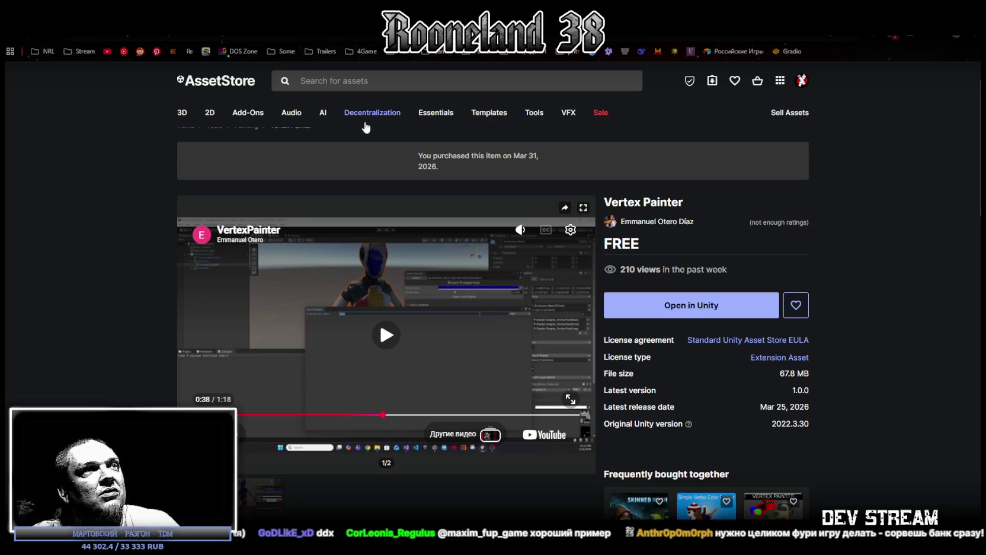
- Step through Stylized Rocket preview images 2–7, then go back to the new free releases list
mouse_move(371, 114)
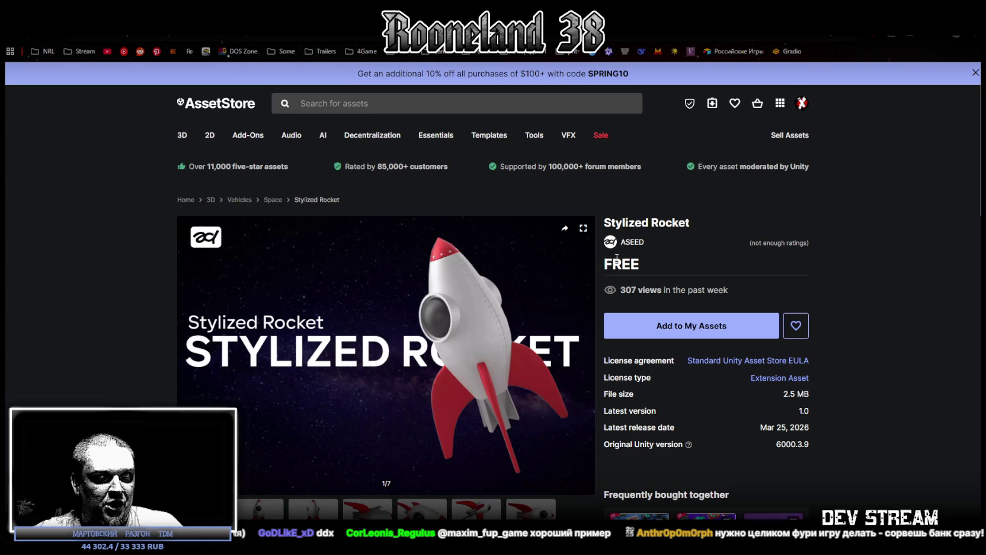
scroll(214, 281, "down", 2)
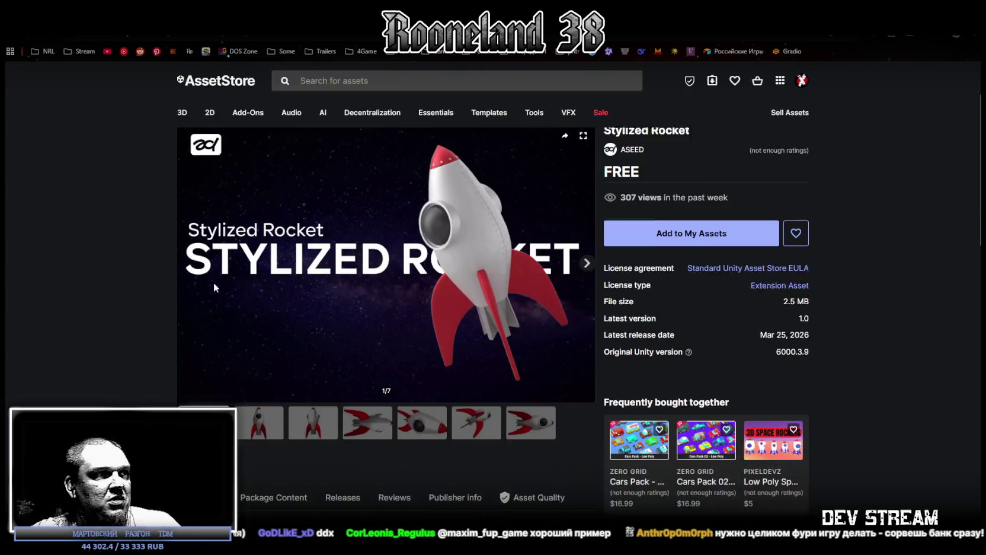
left_click(259, 415)
left_click(327, 419)
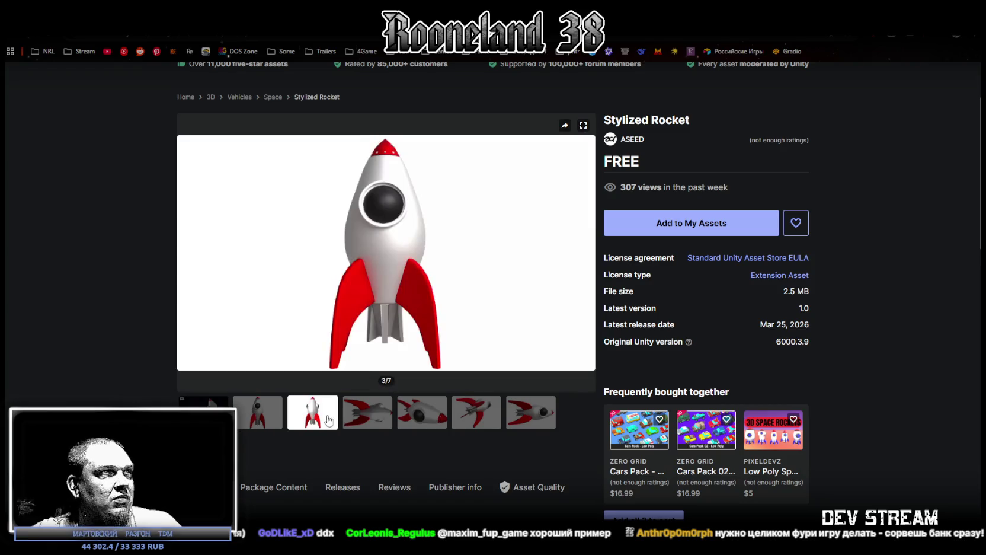
left_click(367, 416)
left_click(423, 424)
left_click(478, 423)
left_click(544, 414)
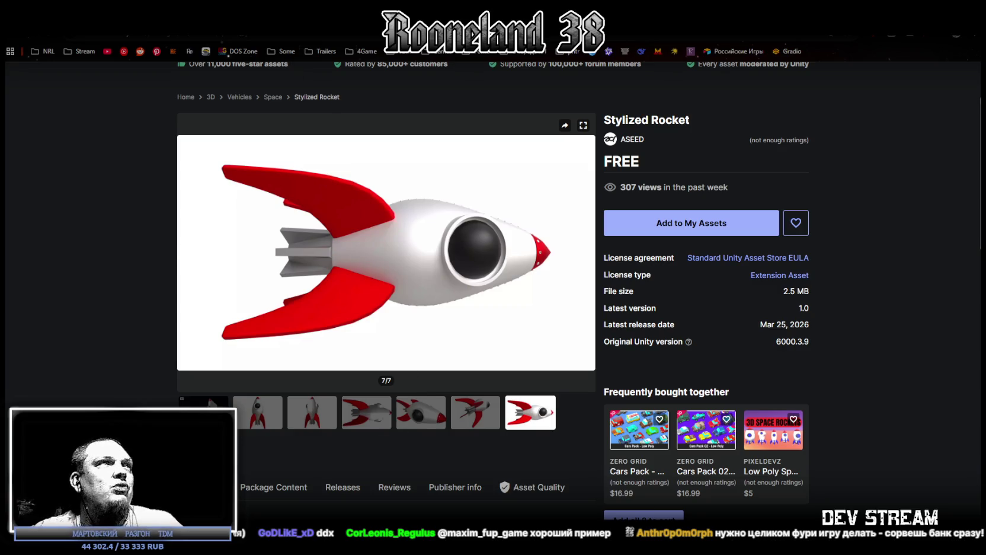
key("alt+Left")
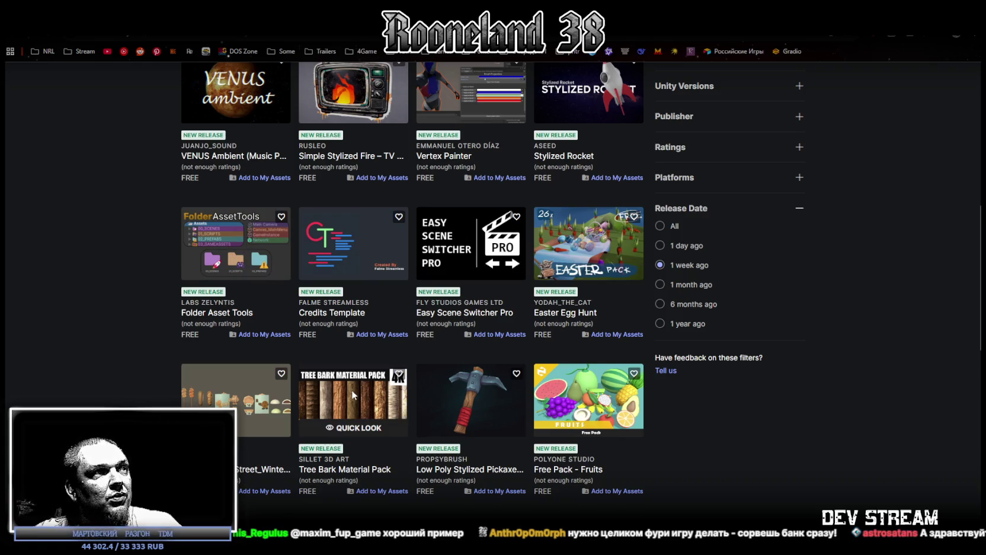
- Browse the Folder Asset Tools, Credits Template, Easy Scene Switcher Pro and Easter Egg Hunt pages
scroll(475, 379, "down", 2)
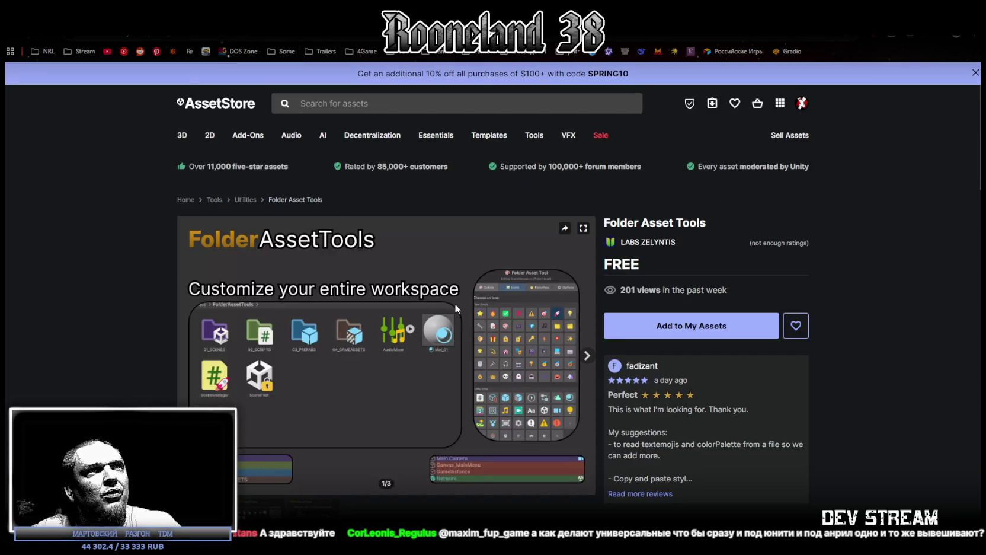
key("ctrl+w")
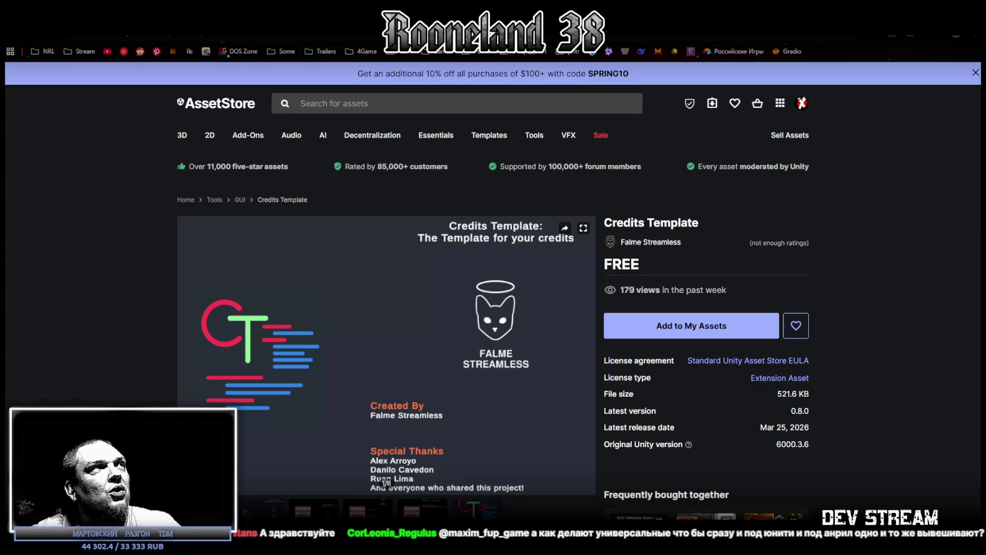
key("ctrl+w")
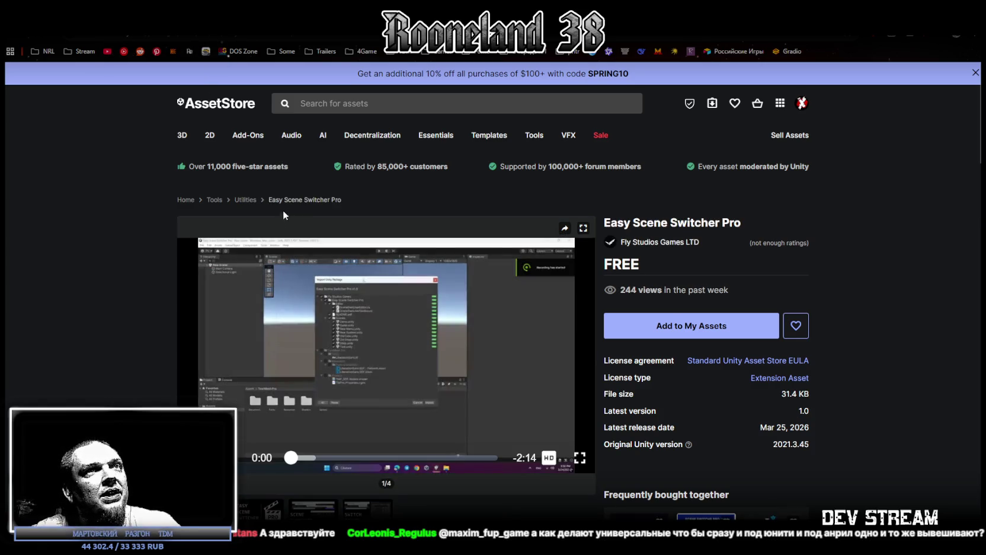
key("ctrl+w")
mouse_move(228, 144)
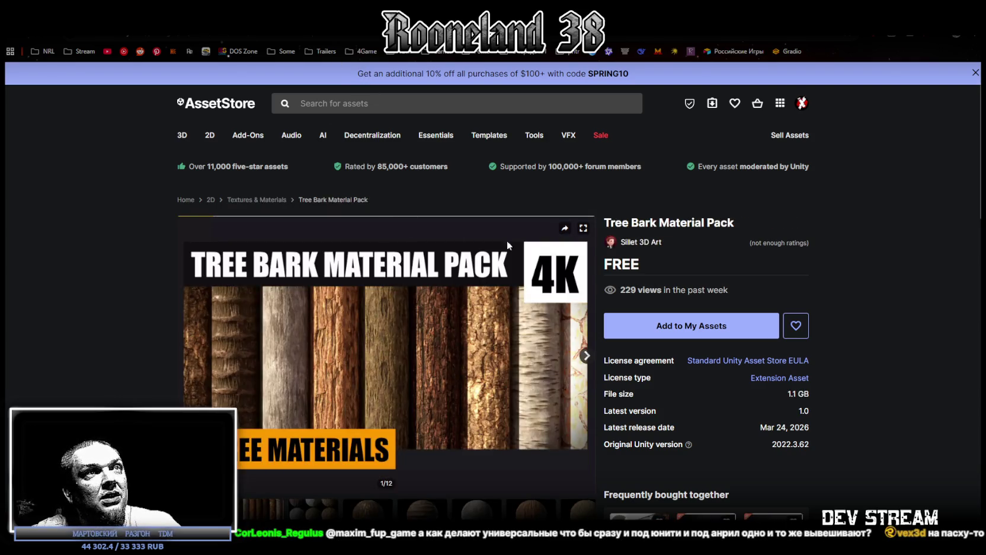
- Claim Tree Bark Material Pack by accepting the Terms of Service and dismissing the confirmation
left_click(708, 335)
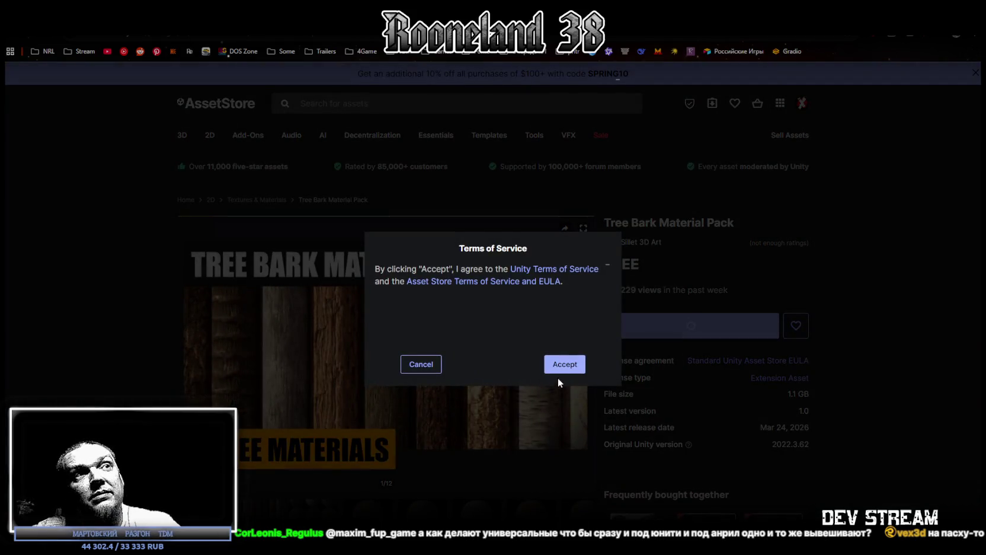
left_click(558, 366)
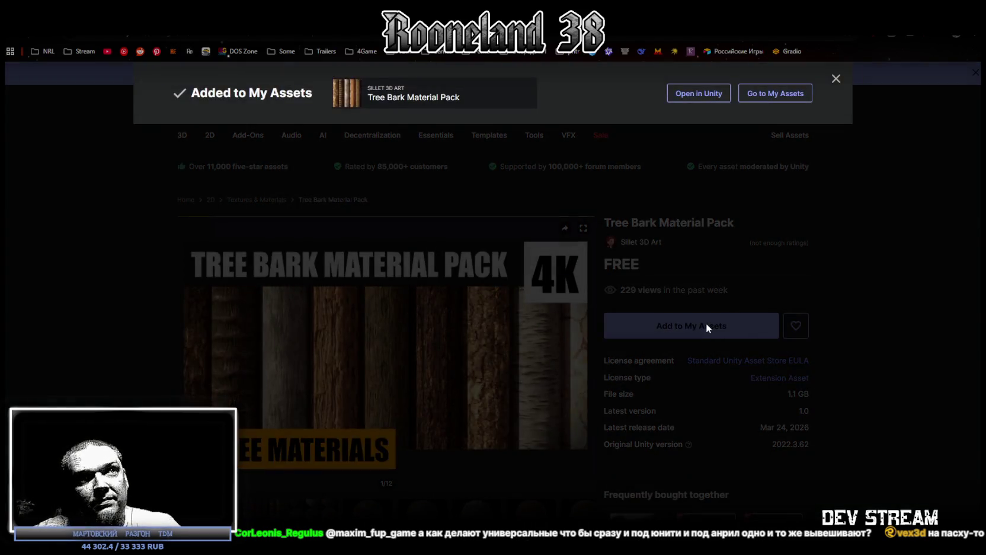
left_click(706, 325)
left_click(706, 325)
left_click(566, 368)
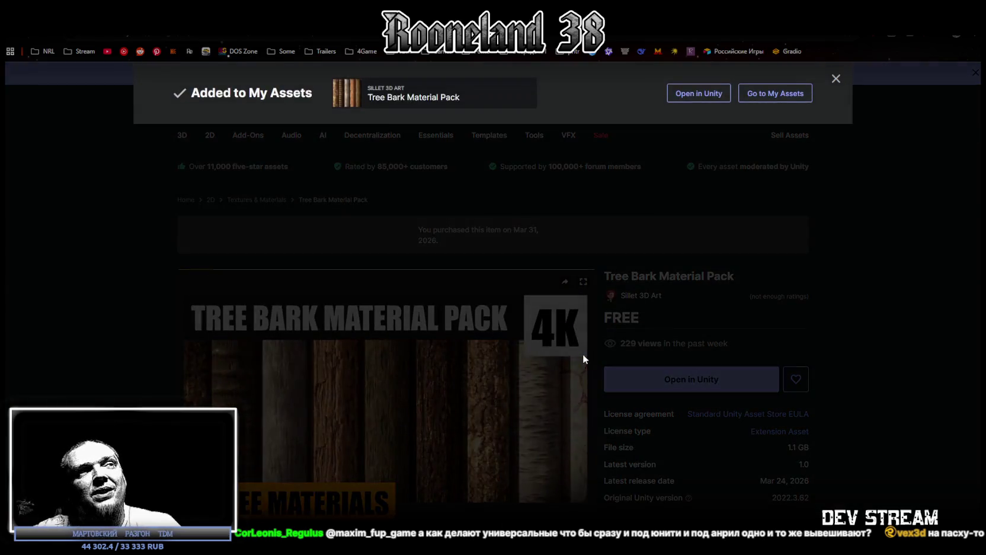
left_click(863, 356)
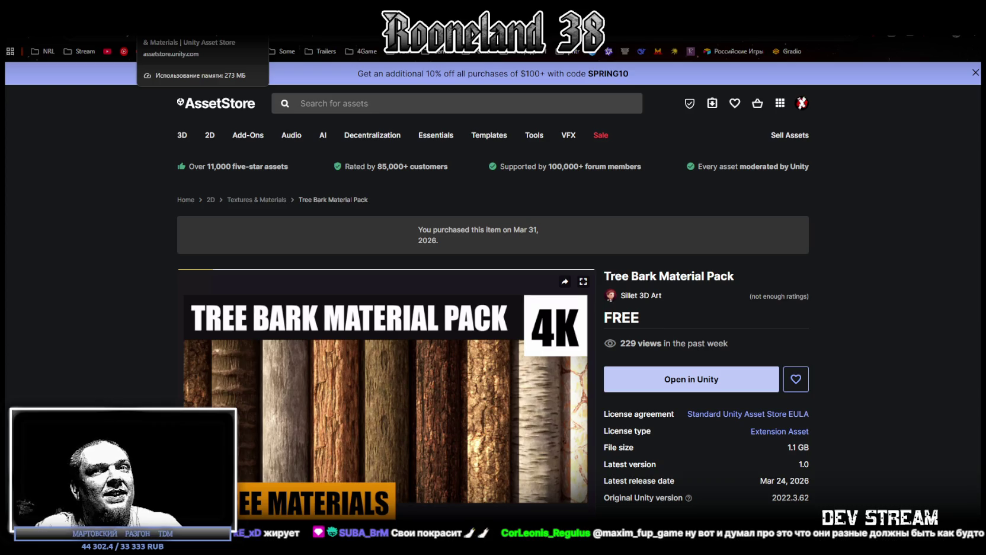
- Page through the Low Poly Stylized Pickaxe gallery images up to the 3D preview
key("ctrl+w")
mouse_move(285, 131)
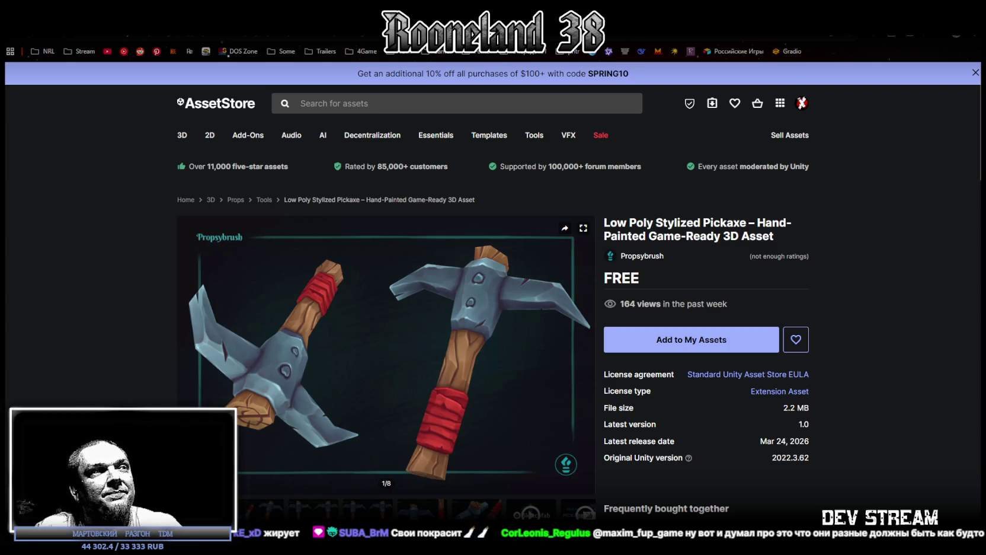
key("Right")
key("Right")
key("Right")
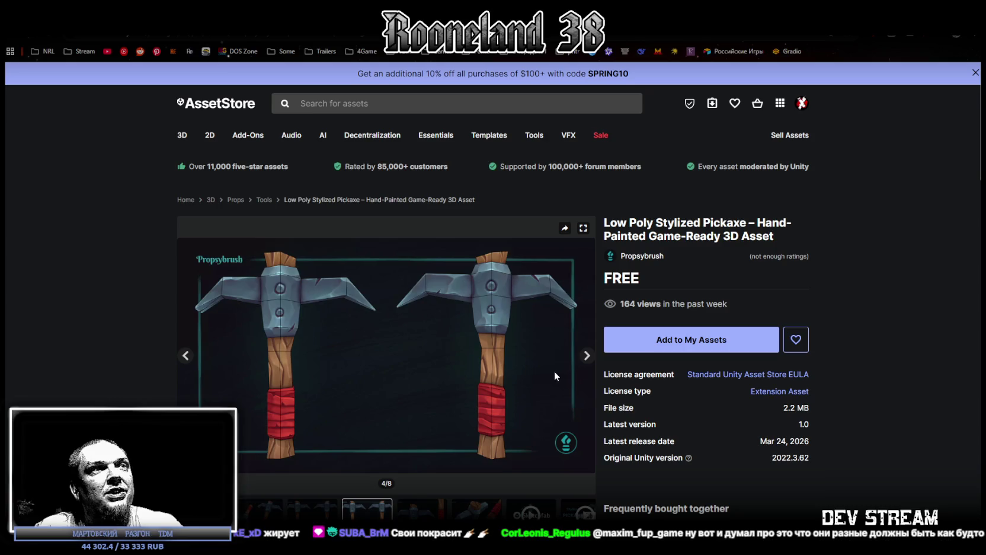
left_click(261, 509)
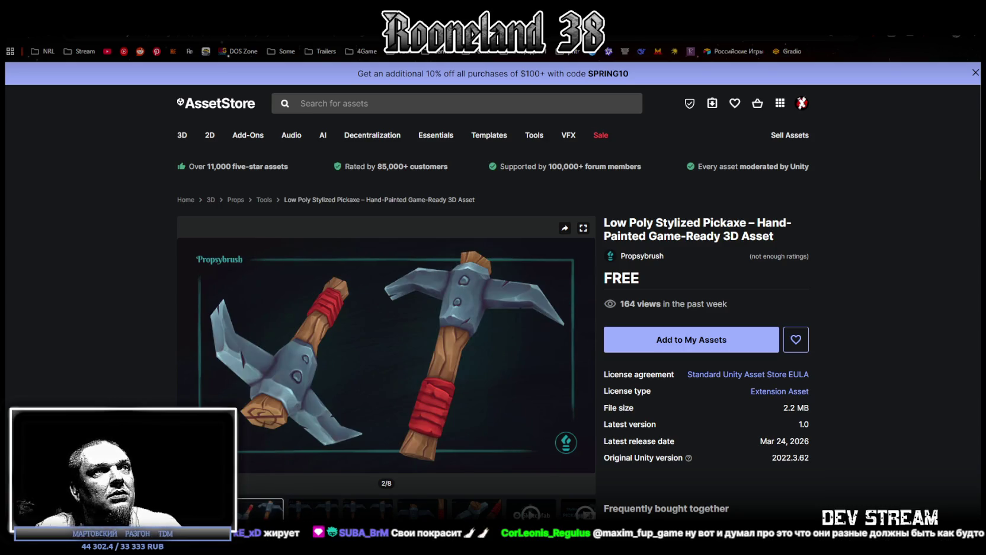
key("Left")
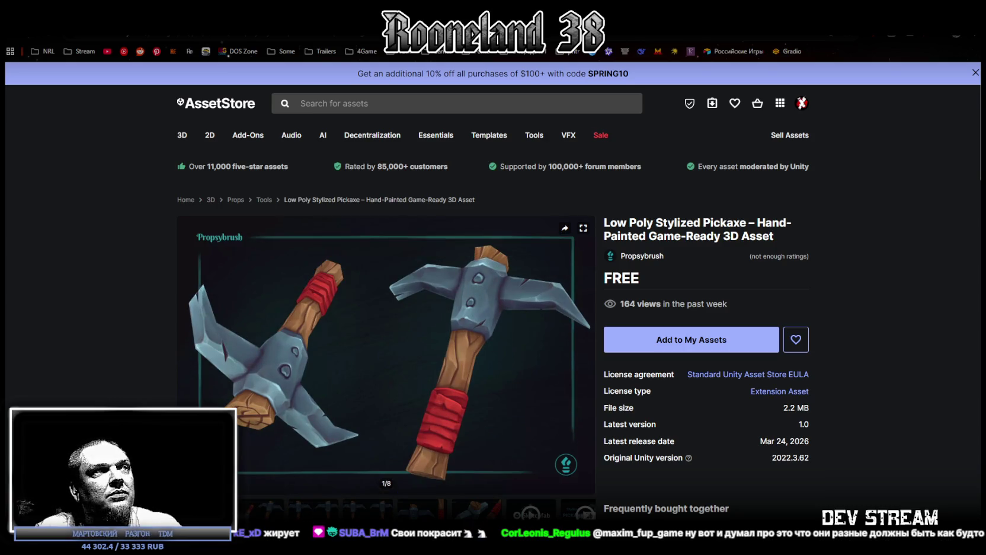
key("Right")
key("Right")
key("Right")
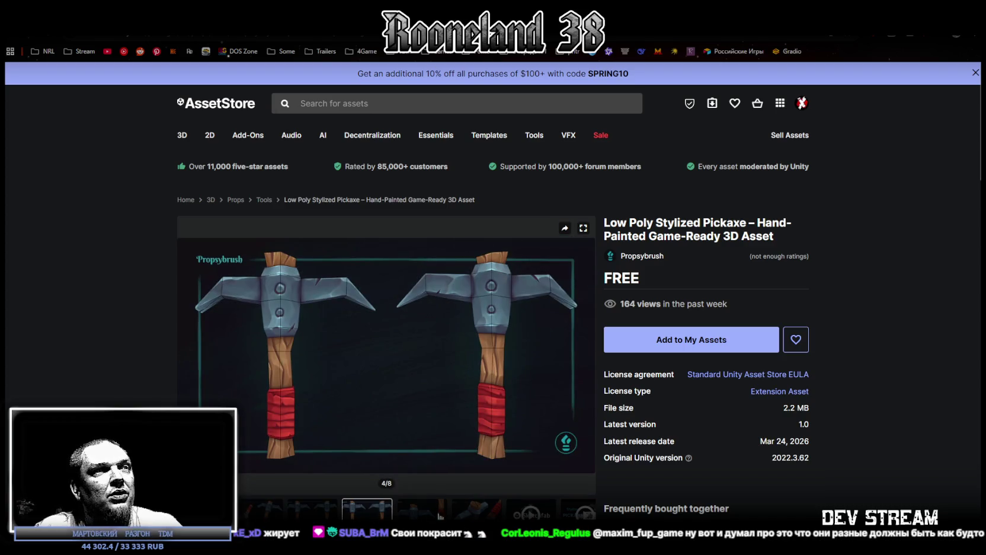
key("Right")
key("Right")
key("Right")
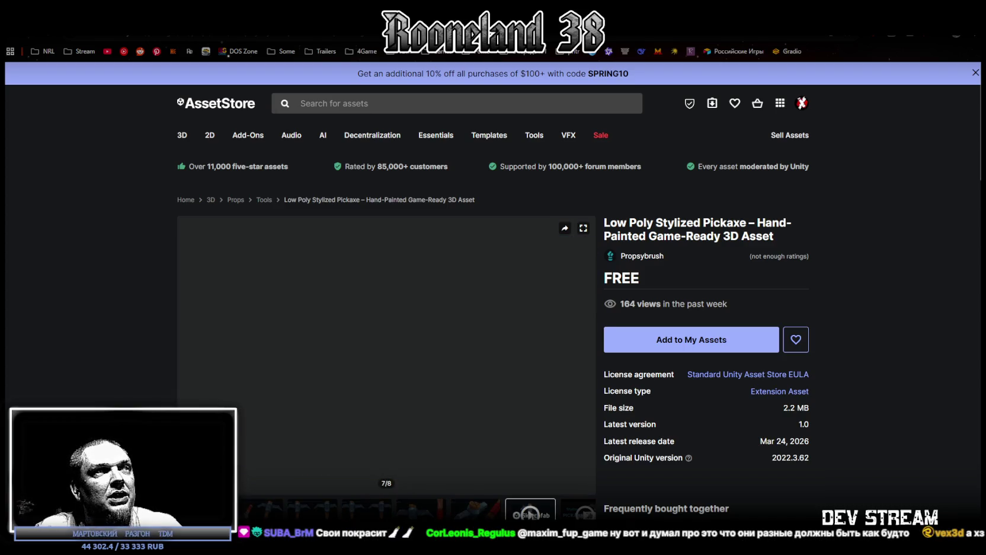
- Load the interactive 3D pickaxe, orbit it to show both blades, then go to Free Pack - Fruits
left_click(391, 358)
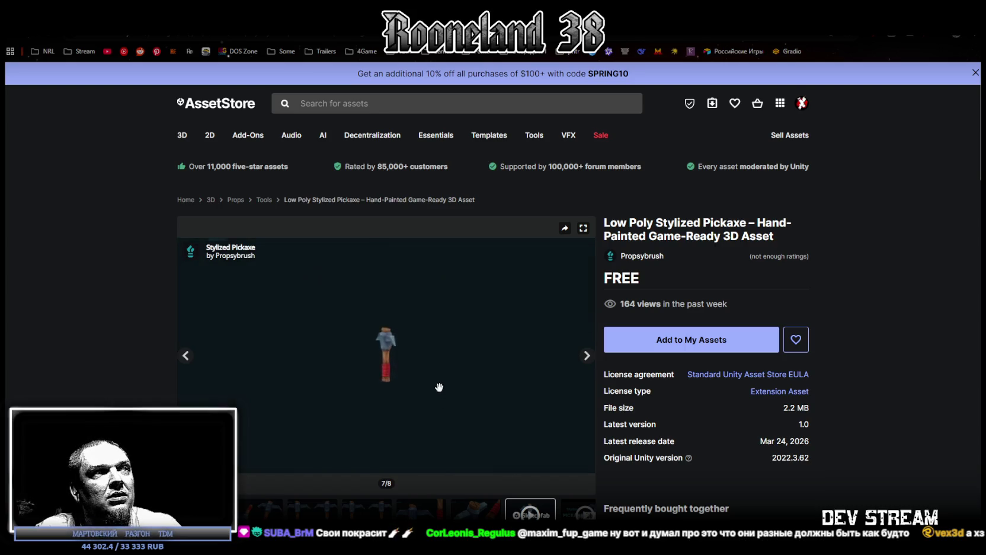
key("i")
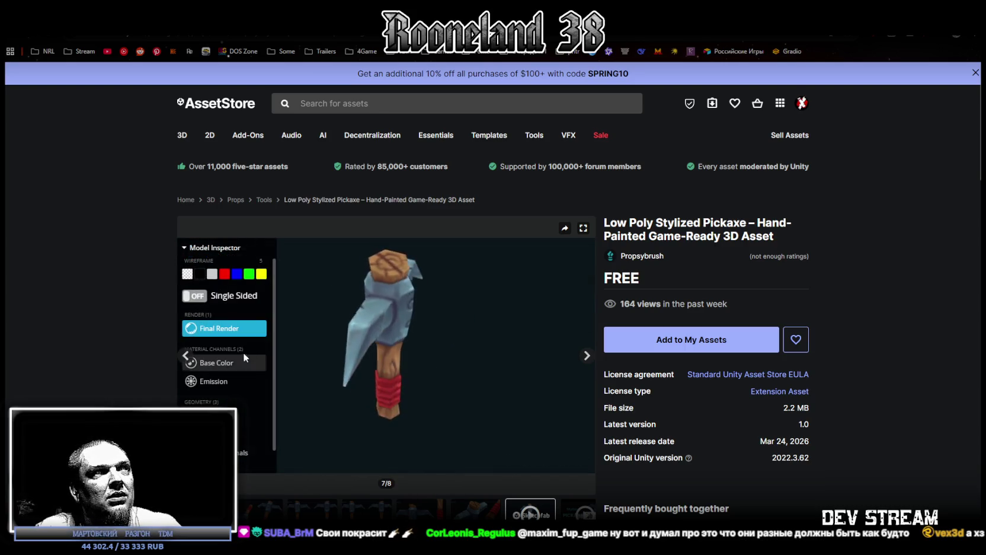
mouse_move(421, 335)
left_mouse_down()
mouse_move(440, 322)
mouse_move(364, 400)
mouse_move(506, 352)
mouse_move(460, 352)
left_mouse_up()
mouse_move(398, 376)
left_mouse_down()
mouse_move(365, 352)
mouse_move(424, 351)
mouse_move(449, 332)
mouse_move(425, 403)
mouse_move(385, 371)
mouse_move(402, 348)
mouse_move(386, 355)
mouse_move(418, 350)
left_mouse_up()
key("alt+Left")
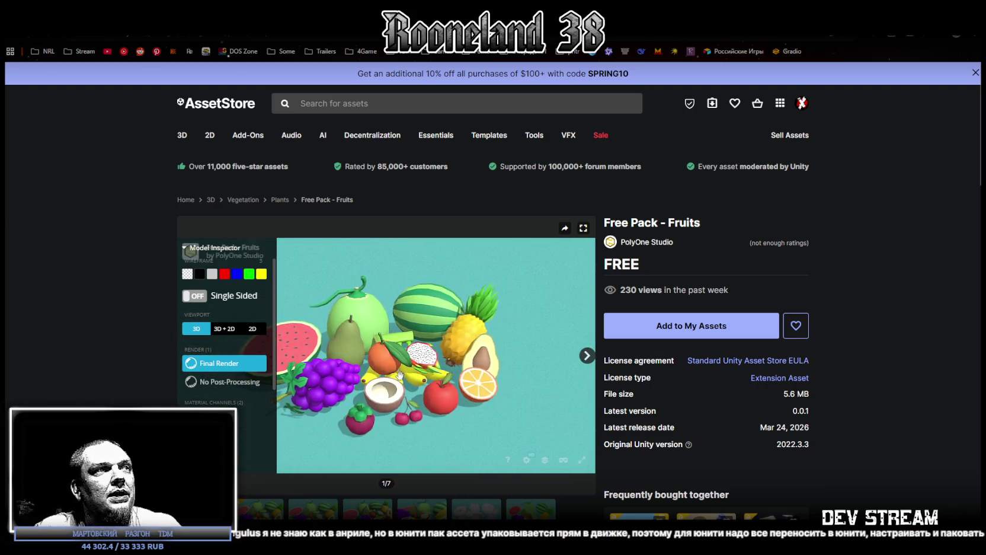
- Browse the Pipe Wrench textures, toolbox and colour-variant images, then go to Mobile Main Menu UI Pack
key("alt+Left")
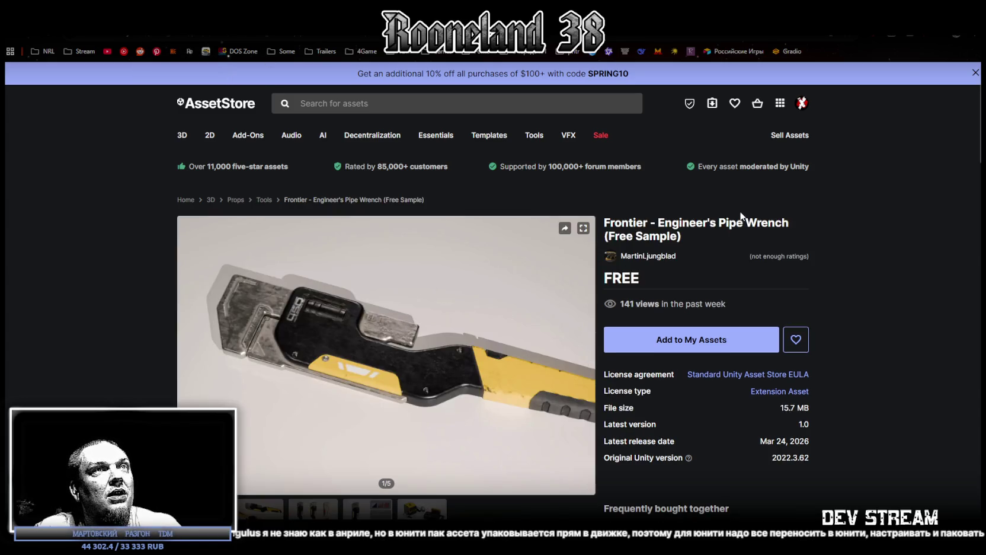
key("Right")
key("Right")
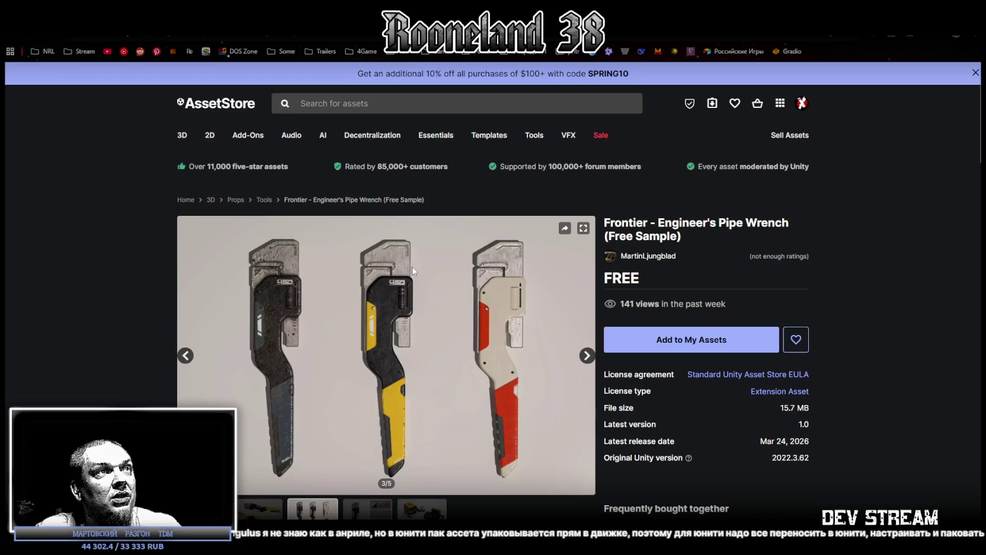
left_click(378, 516)
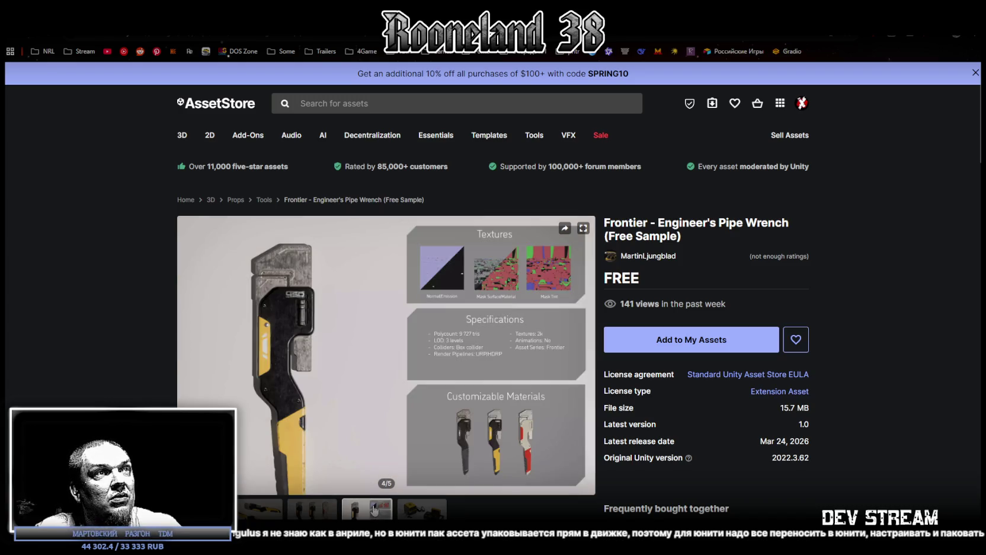
mouse_move(550, 342)
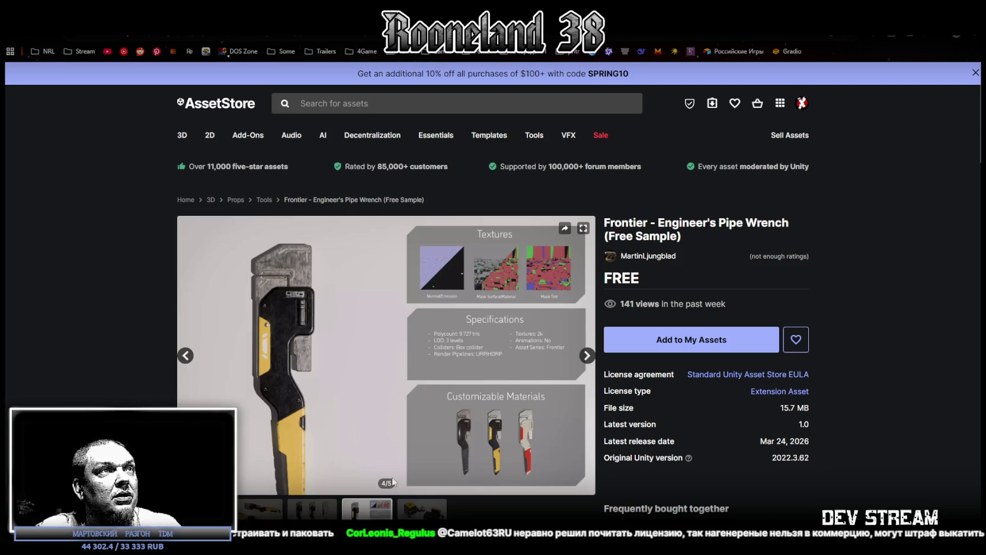
left_click(400, 511)
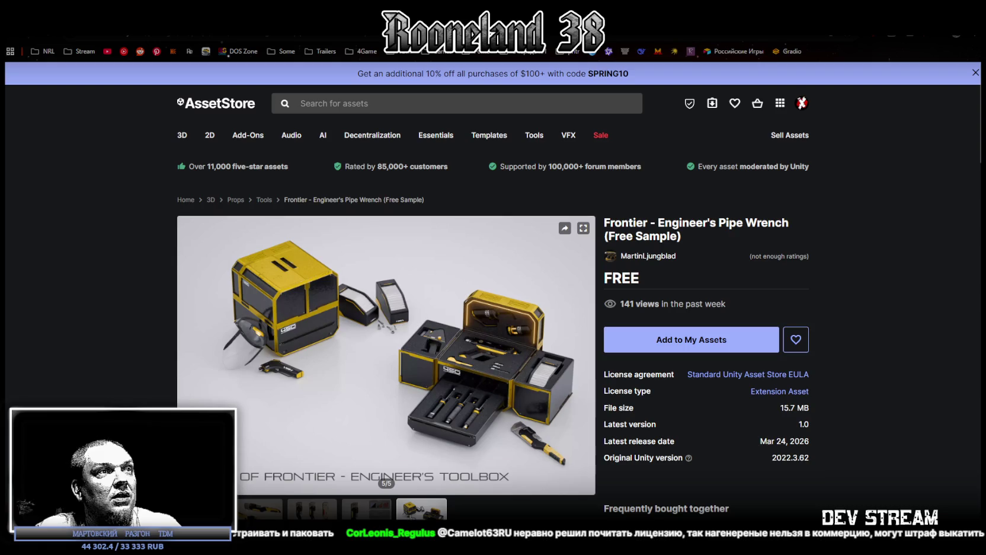
left_click(367, 508)
left_click(312, 509)
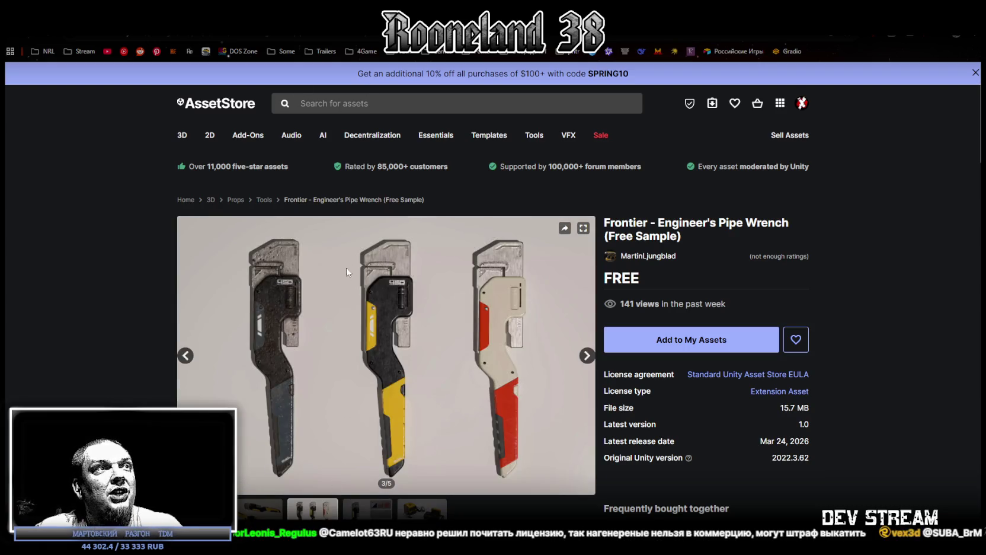
key("alt+Left")
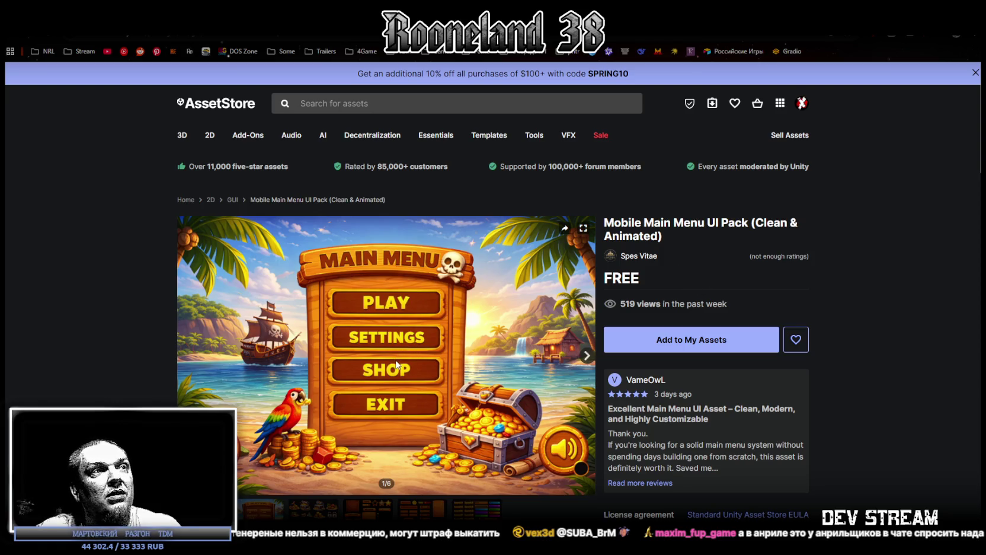
- Browse the UI Pack's wooden menu, level-button and Select Level previews, then return to the free-asset results
left_click(418, 516)
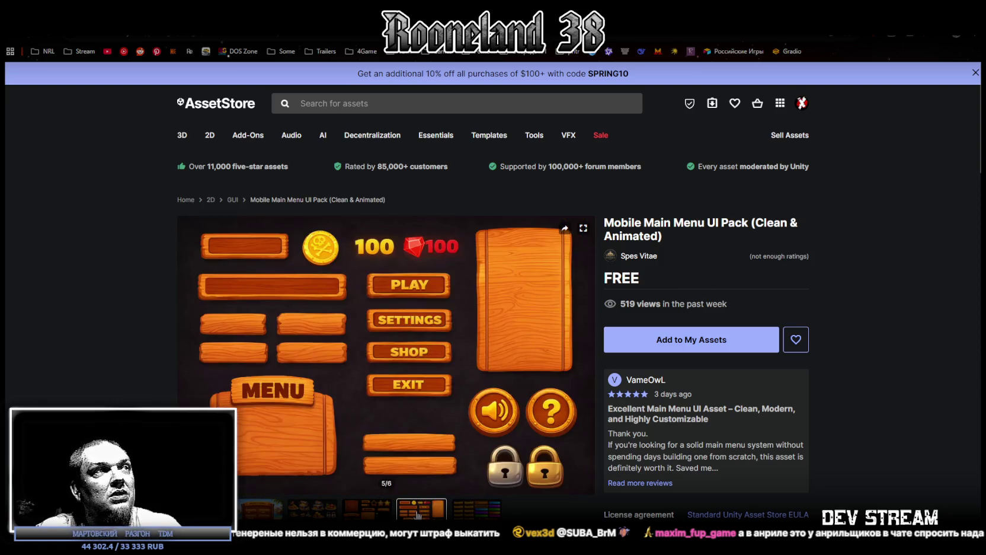
left_click(463, 514)
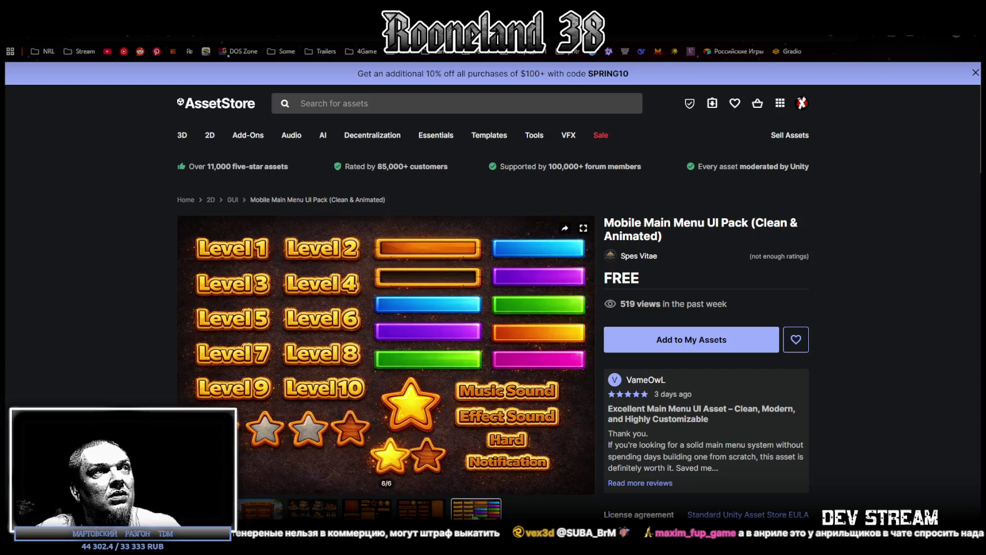
left_click(421, 516)
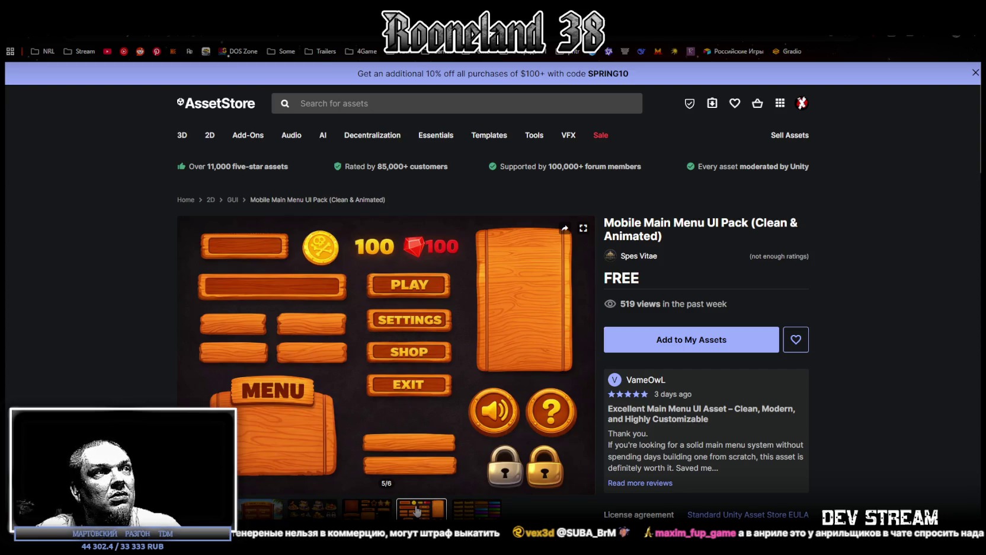
left_click(377, 513)
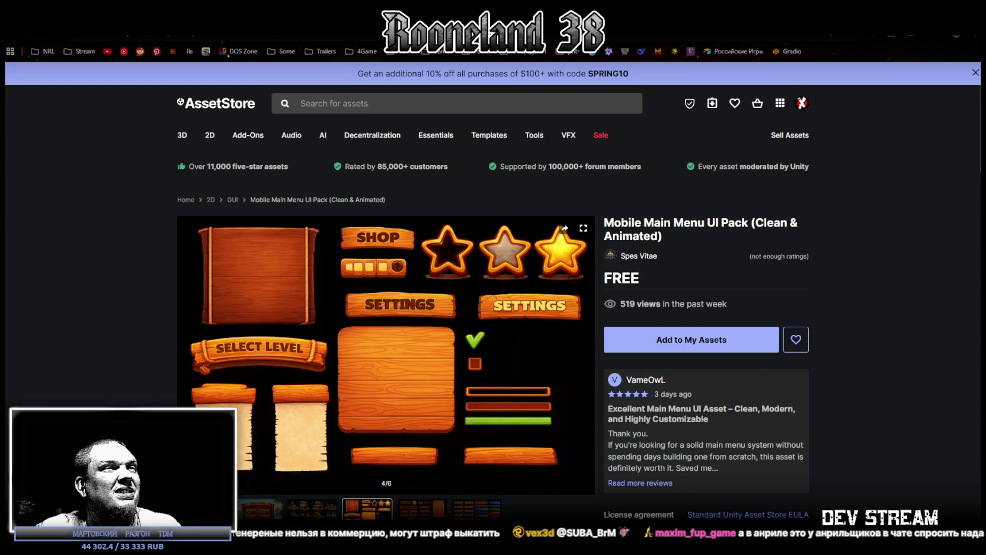
key("alt+Left")
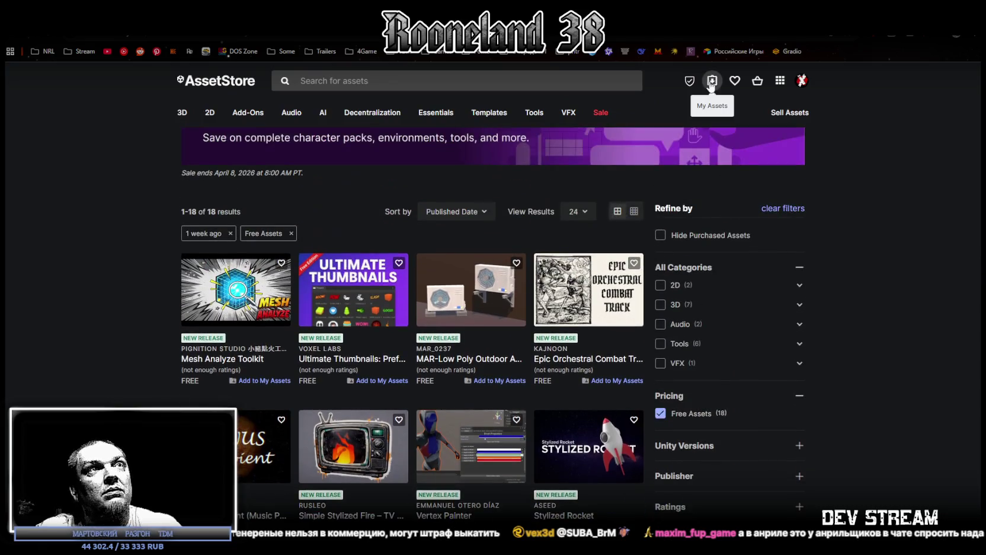
- Scroll through My Assets' 1971 owned items, including Tree Bark Material Pack and Vertex Painter, then switch to Unity
left_click(712, 81)
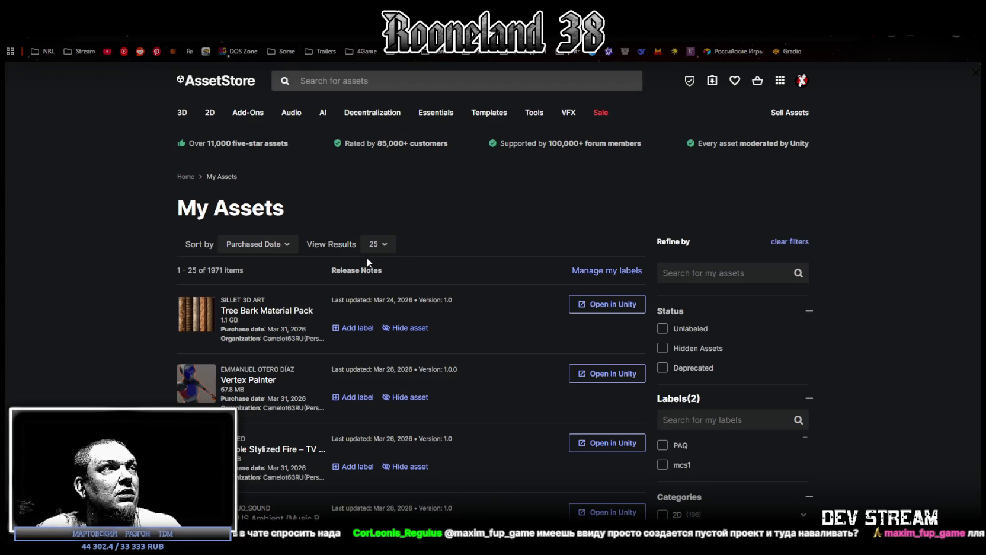
scroll(350, 273, "down", 2)
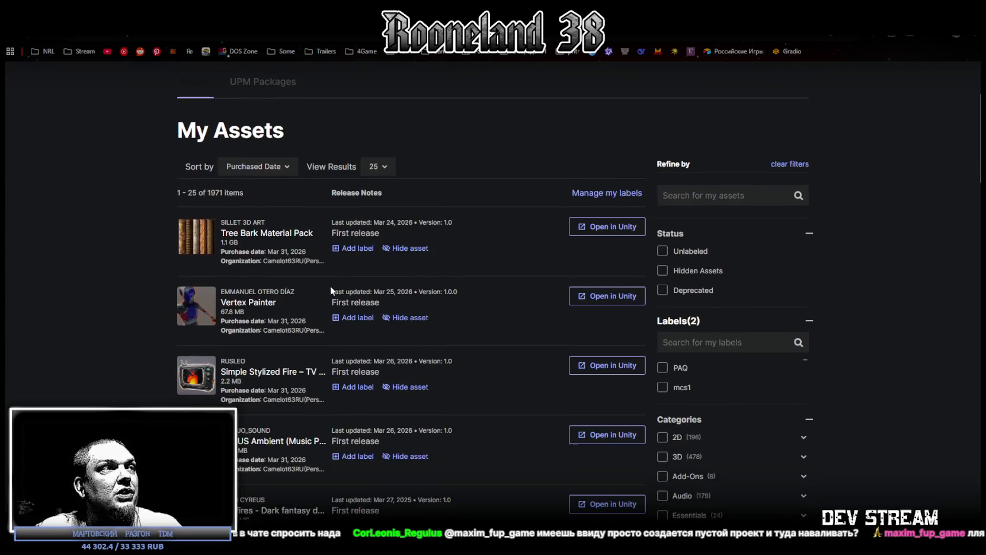
scroll(339, 333, "down", 3)
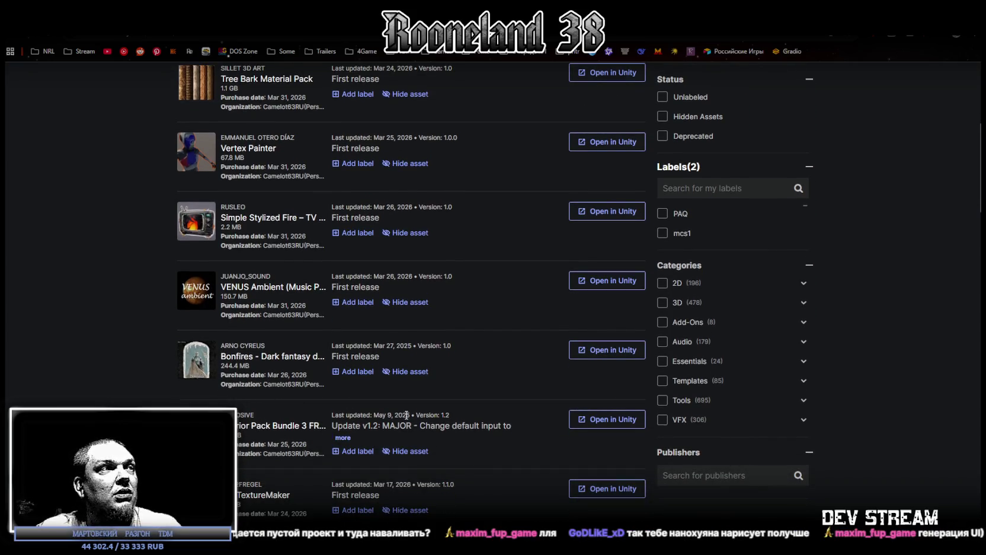
scroll(428, 300, "up", 5)
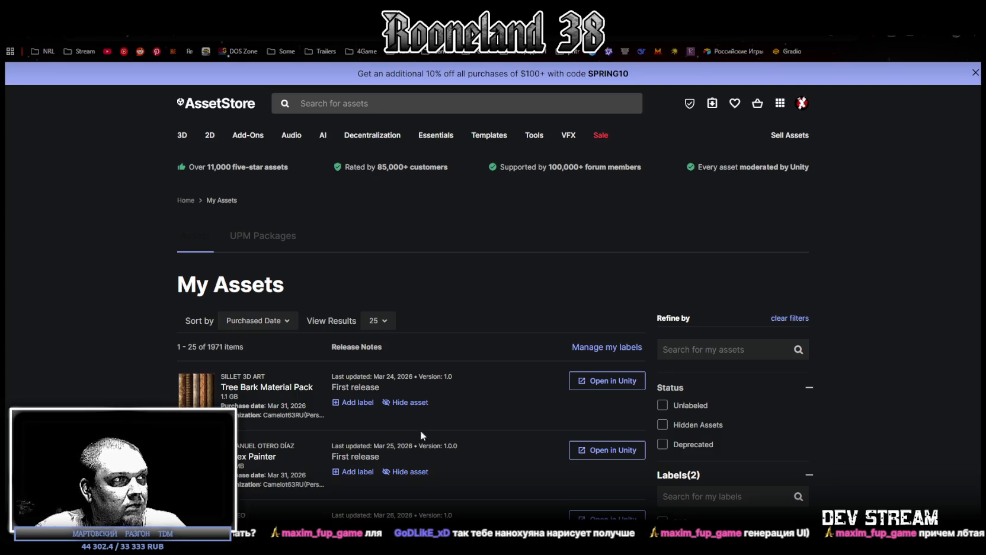
scroll(420, 429, "down", 5)
scroll(276, 379, "down", 1)
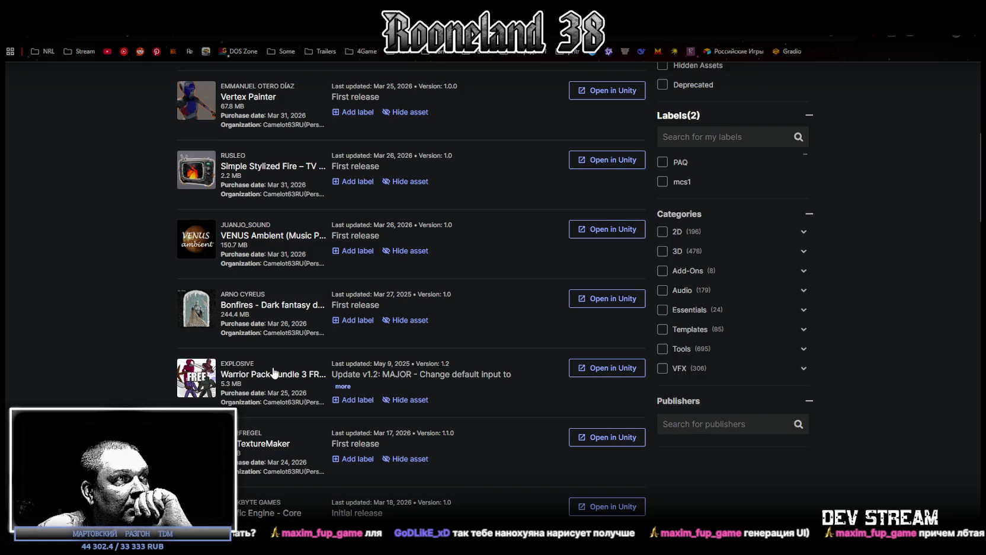
scroll(358, 420, "down", 1)
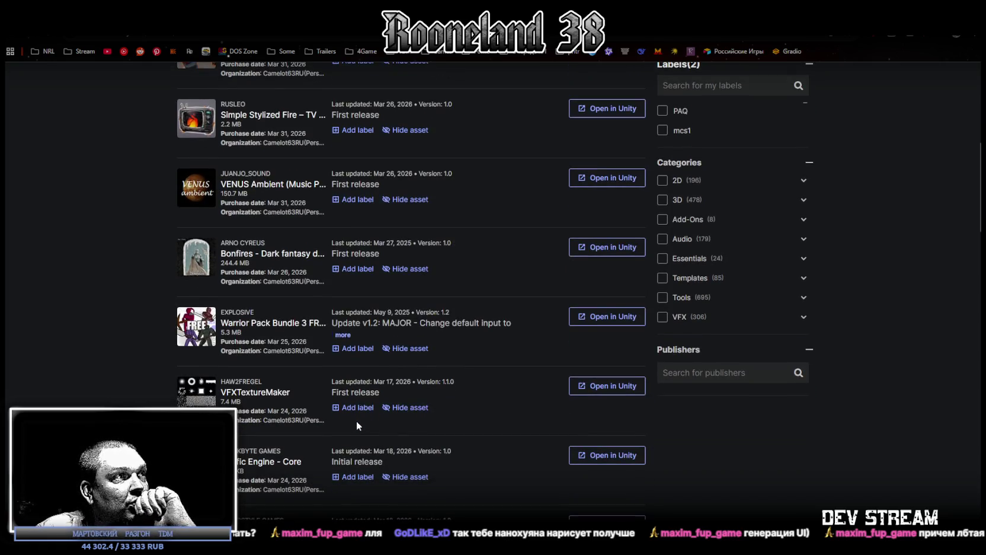
scroll(356, 426, "down", 1)
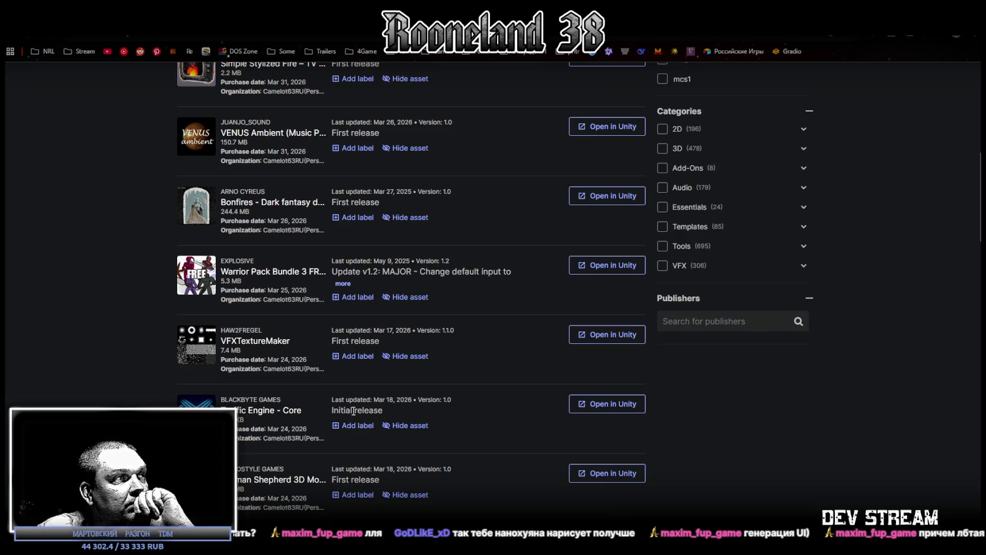
scroll(354, 410, "down", 1)
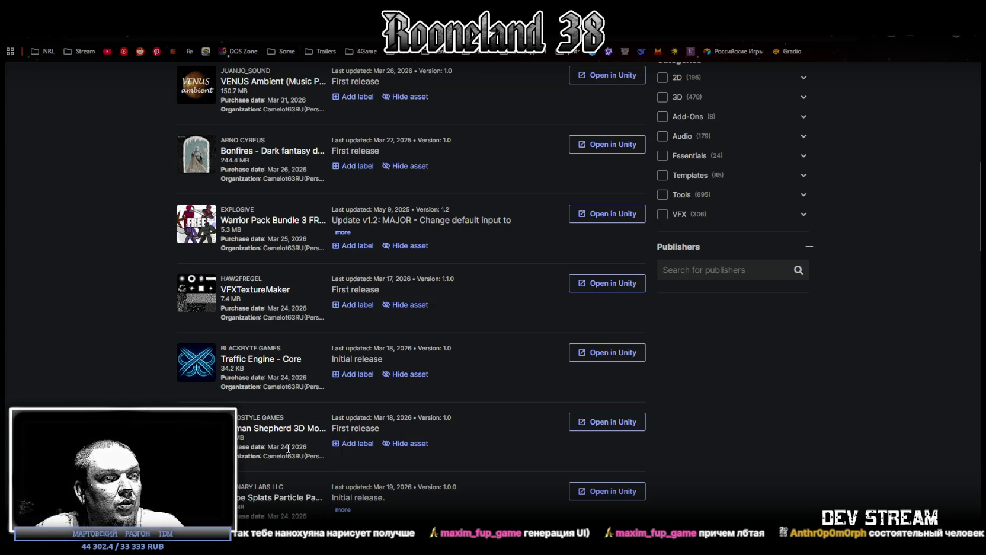
scroll(288, 449, "up", 6)
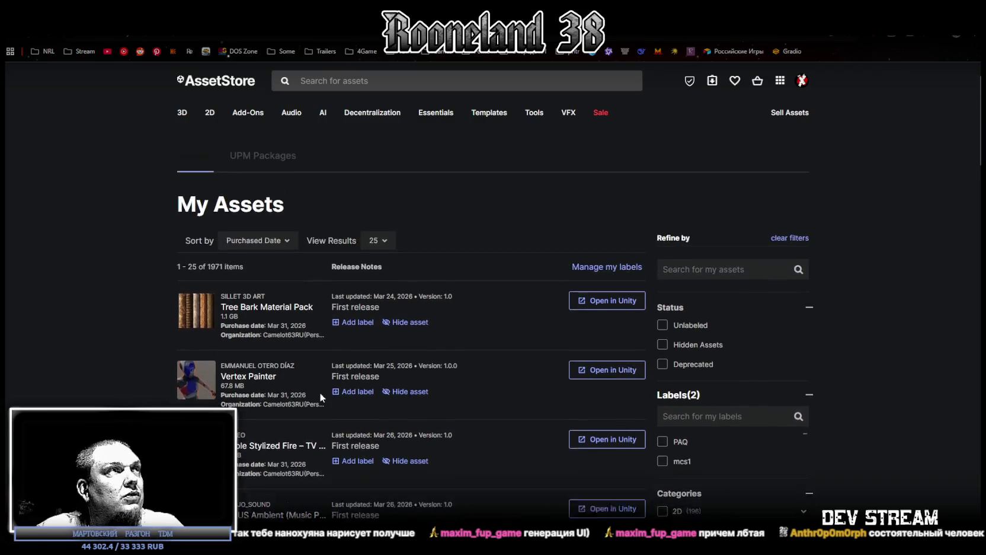
key("alt+Tab")
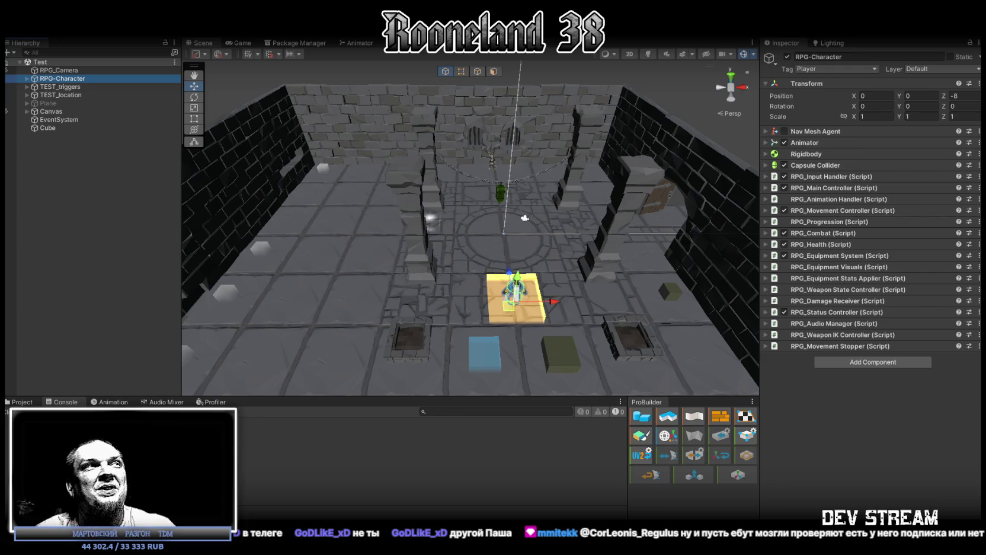
- Switch the bottom panel from Console to Project to show the SideScripts folder contents
left_click(19, 402)
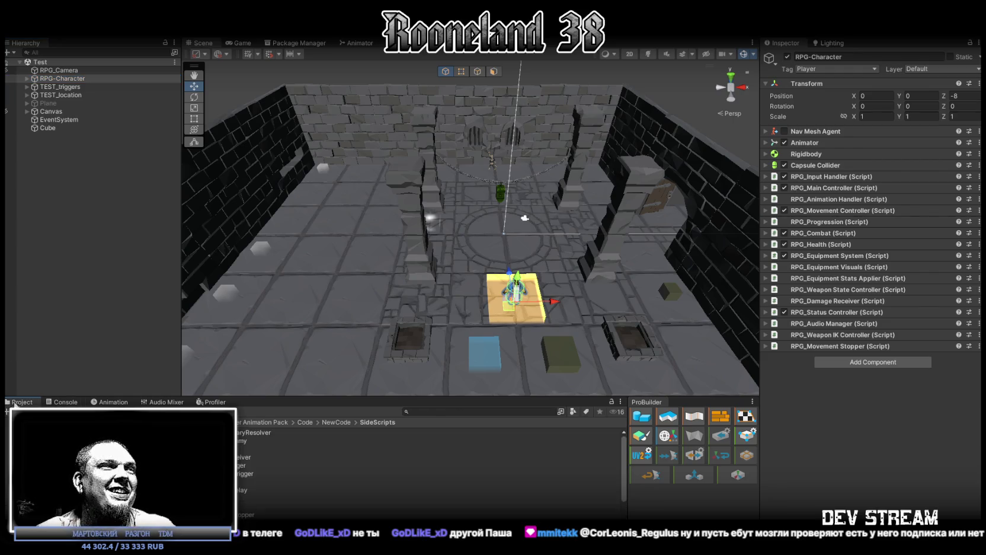
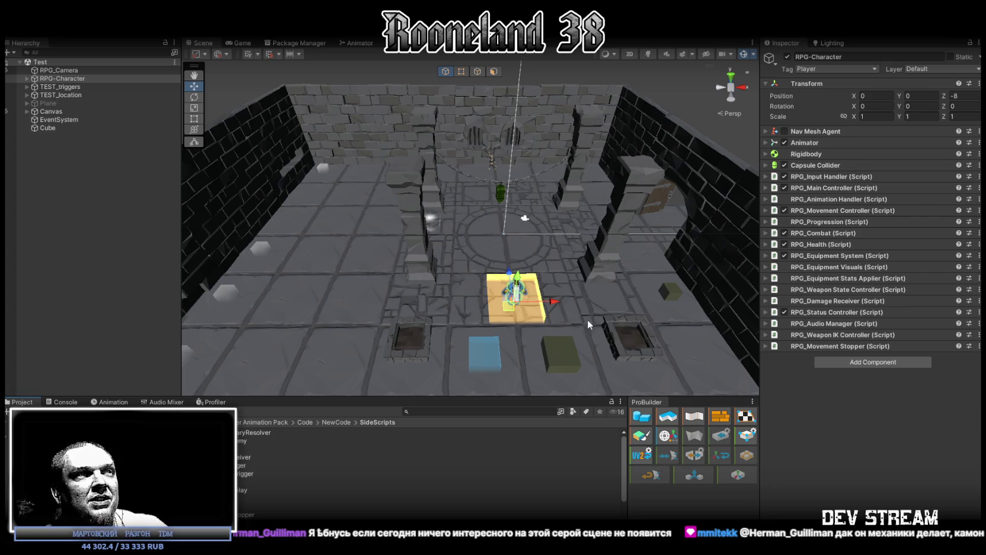
- Select trigger cube Cube (2) and set its Transform Scale X and Z to 2
left_click_drag(569, 345, 536, 325)
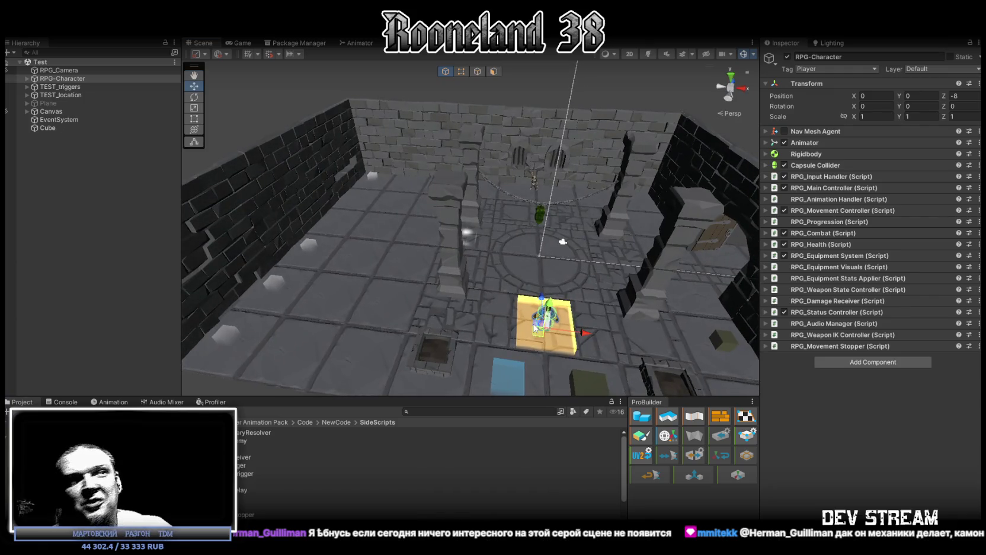
left_click(566, 347)
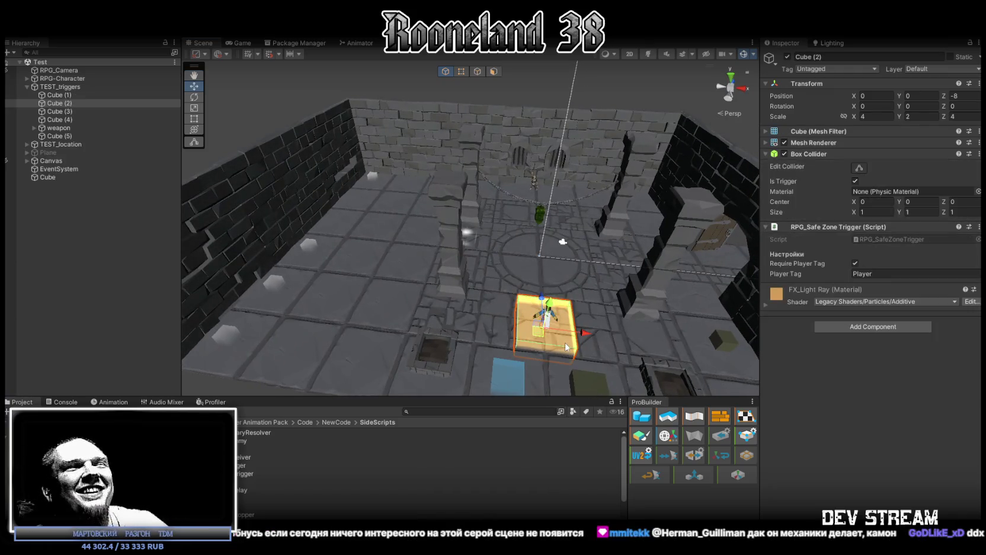
double_click(879, 117)
type("2")
double_click(960, 116)
type("2")
left_click_drag(635, 179, 658, 205)
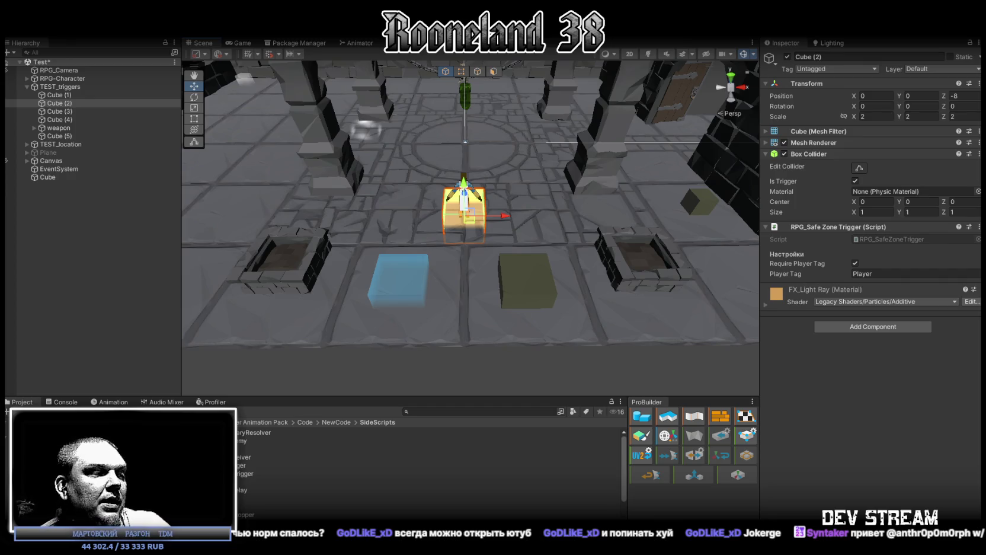
- Show the desktop, restore Unity, then switch to the RPG_WW_ZAVOZ planning spreadsheet
key("super+d")
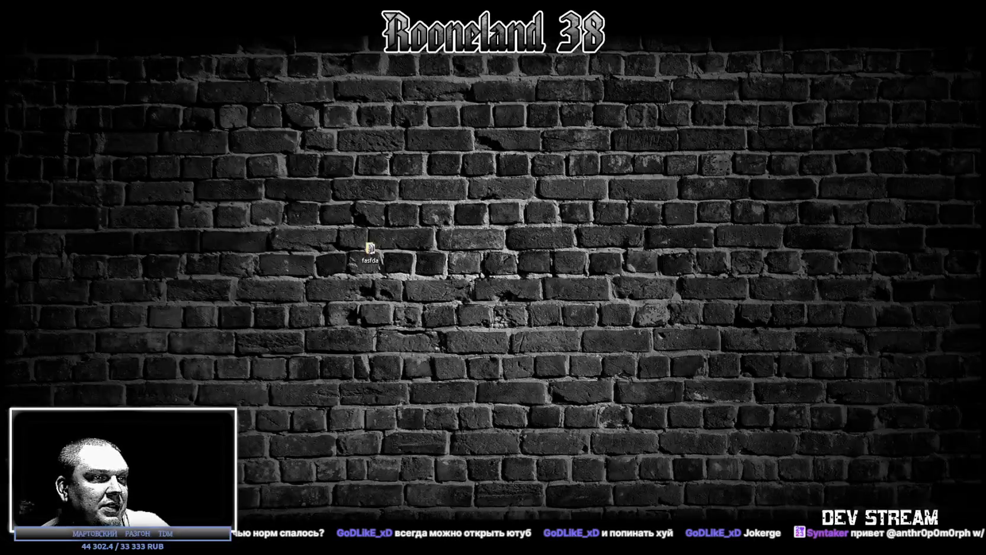
key("super+d")
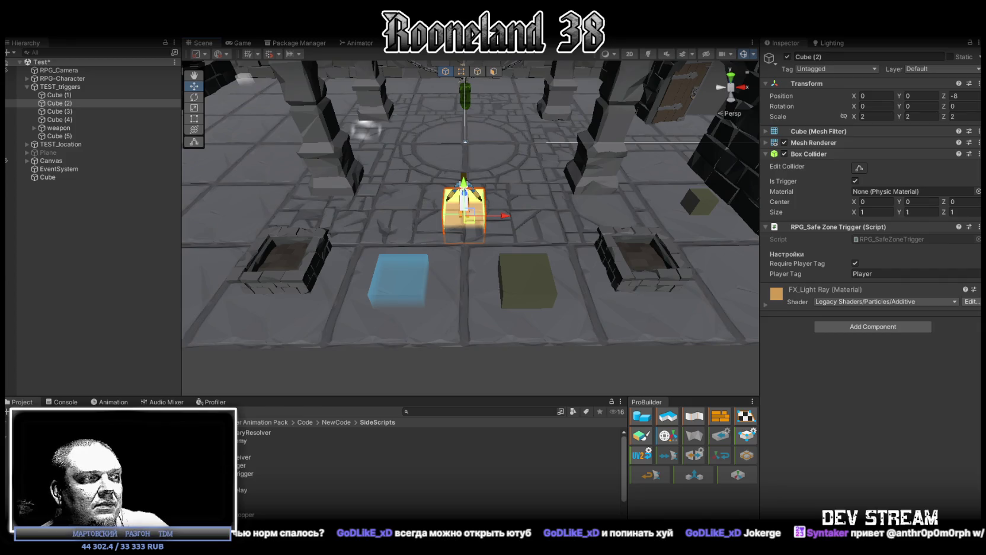
key("alt+Tab")
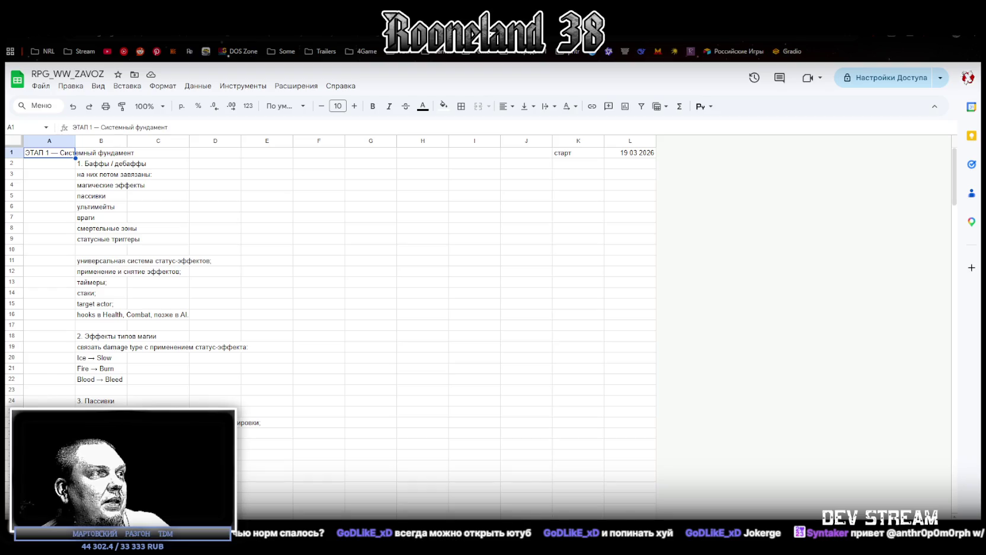
key("ctrl+shift+Page_Down")
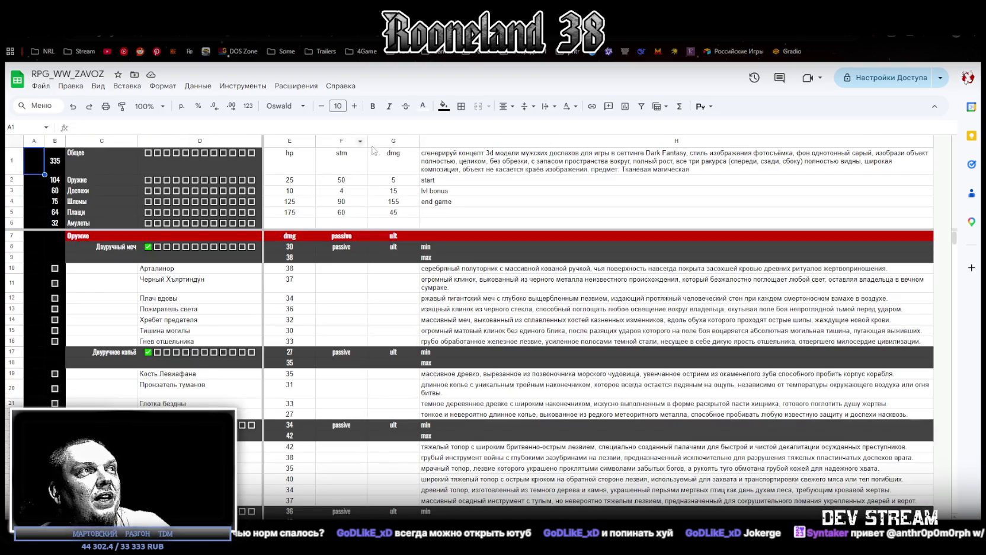
scroll(368, 267, "down", 10)
scroll(368, 267, "up", 3)
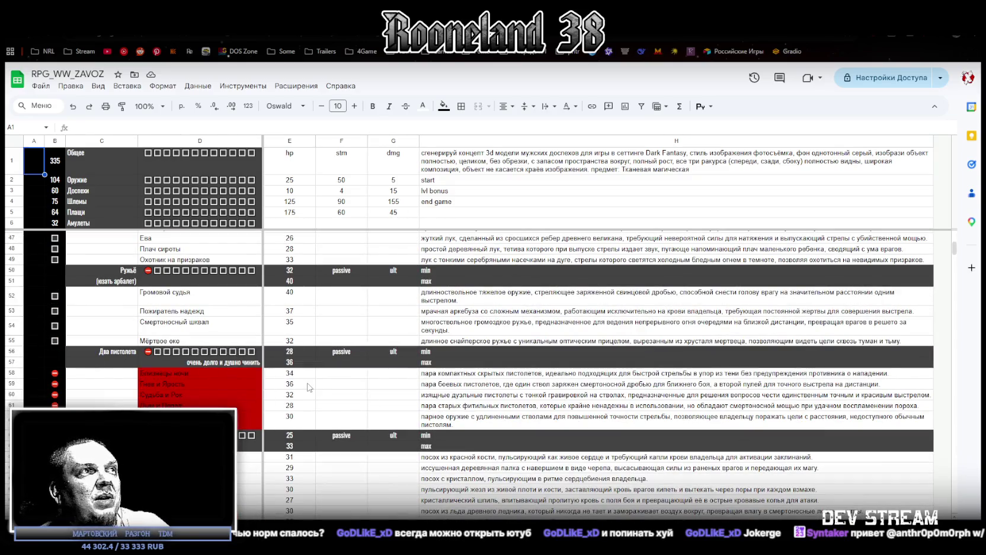
scroll(257, 399, "up", 2)
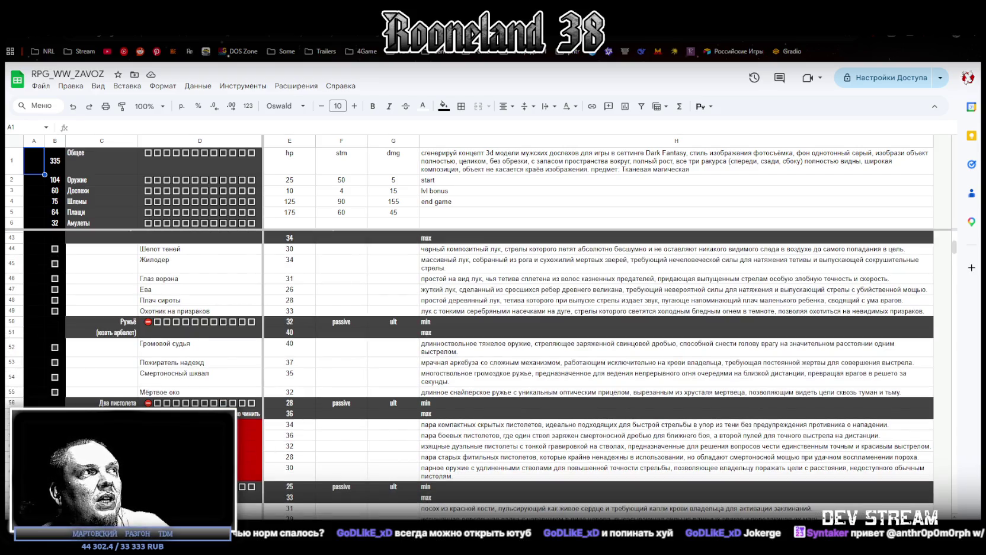
scroll(159, 401, "up", 2)
left_click(122, 387)
left_click(156, 377)
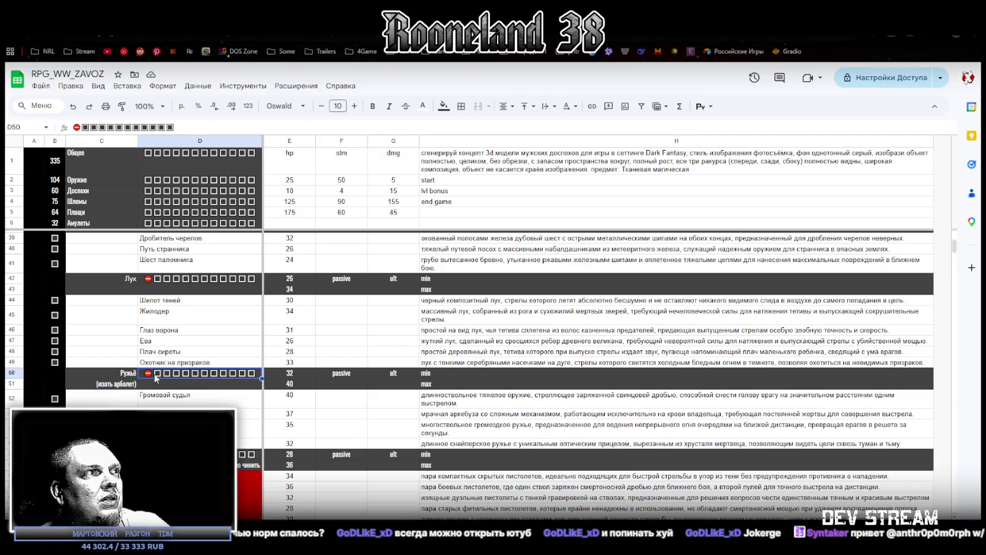
left_click(117, 384)
scroll(119, 385, "up", 2)
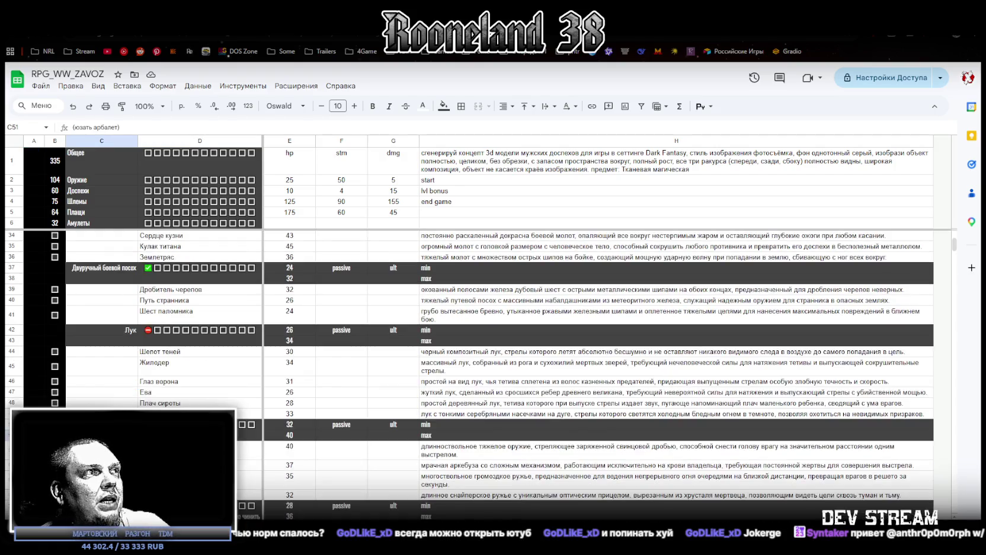
scroll(474, 374, "down", 3)
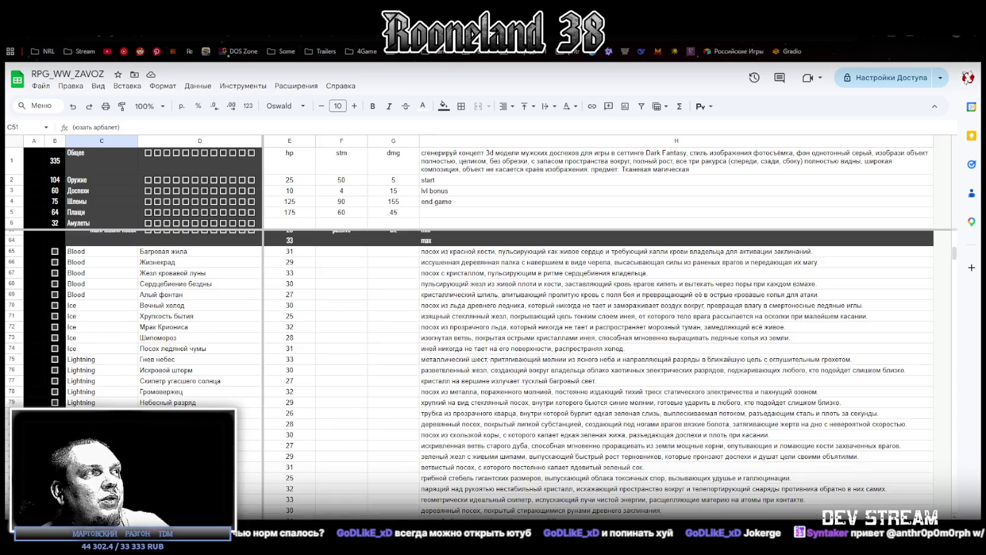
scroll(218, 404, "up", 10)
scroll(321, 280, "down", 20)
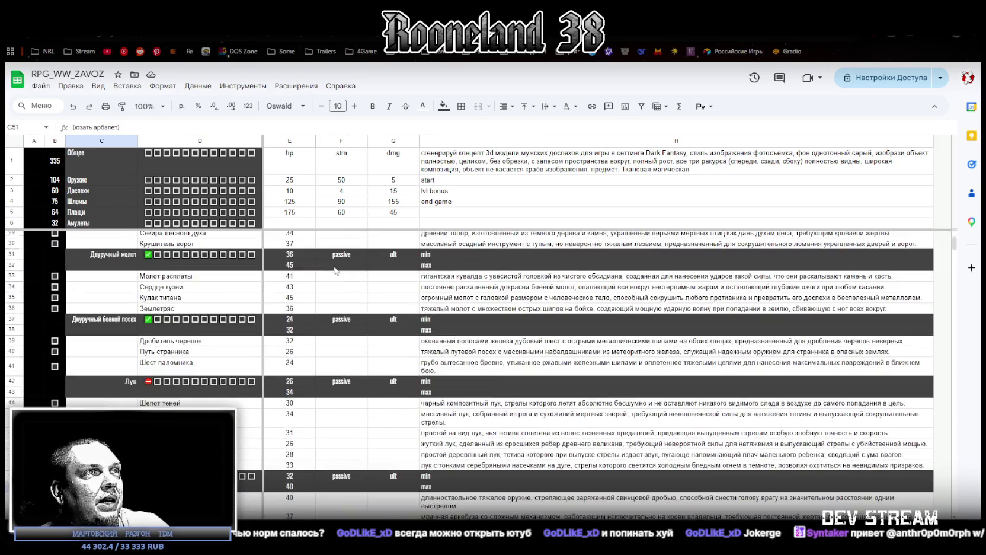
scroll(341, 275, "down", 20)
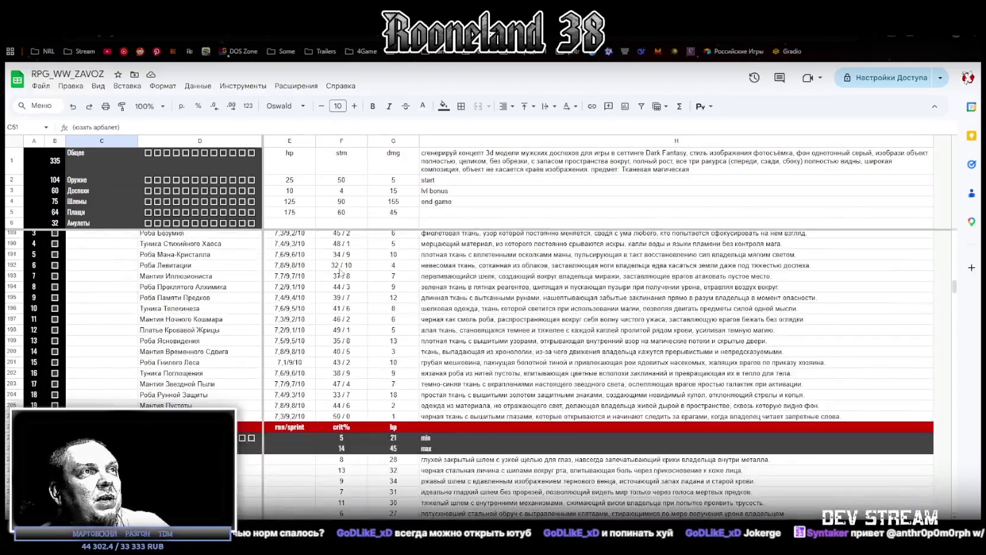
scroll(530, 274, "down", 12)
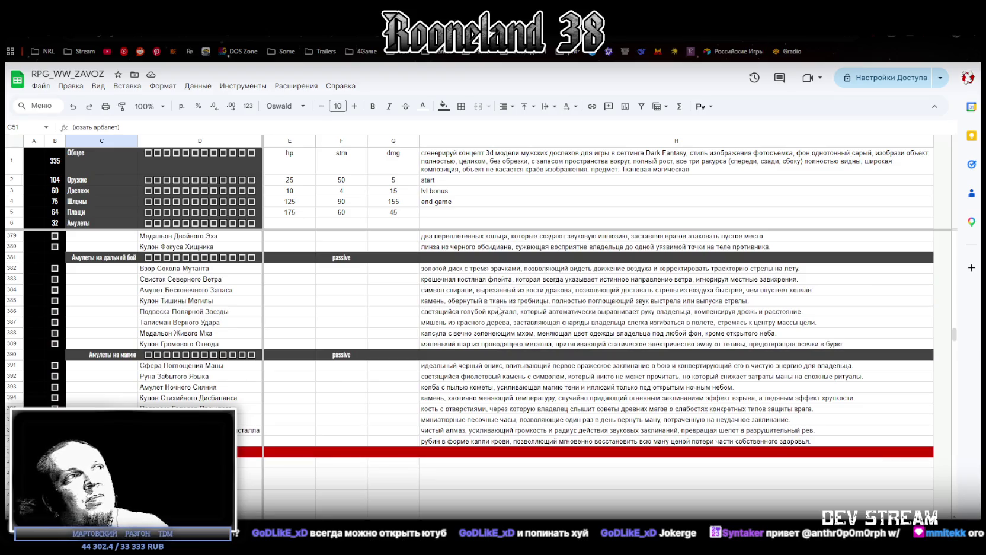
scroll(522, 306, "up", 20)
scroll(548, 302, "up", 20)
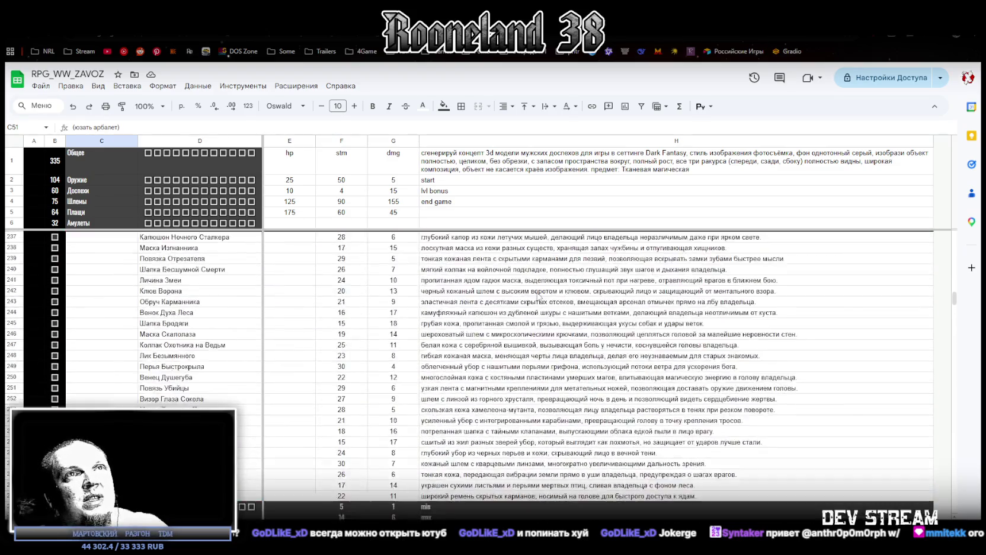
scroll(537, 287, "up", 20)
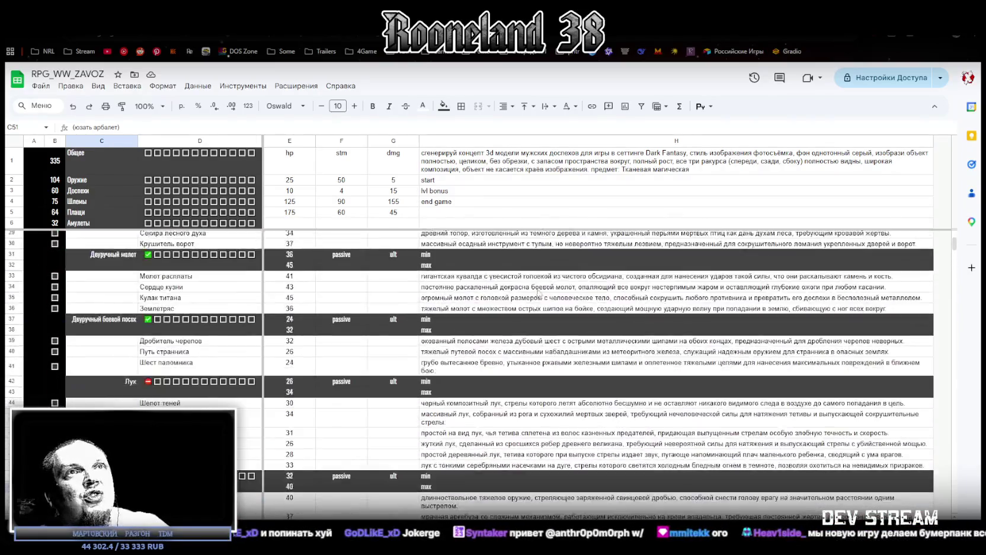
scroll(537, 290, "down", 20)
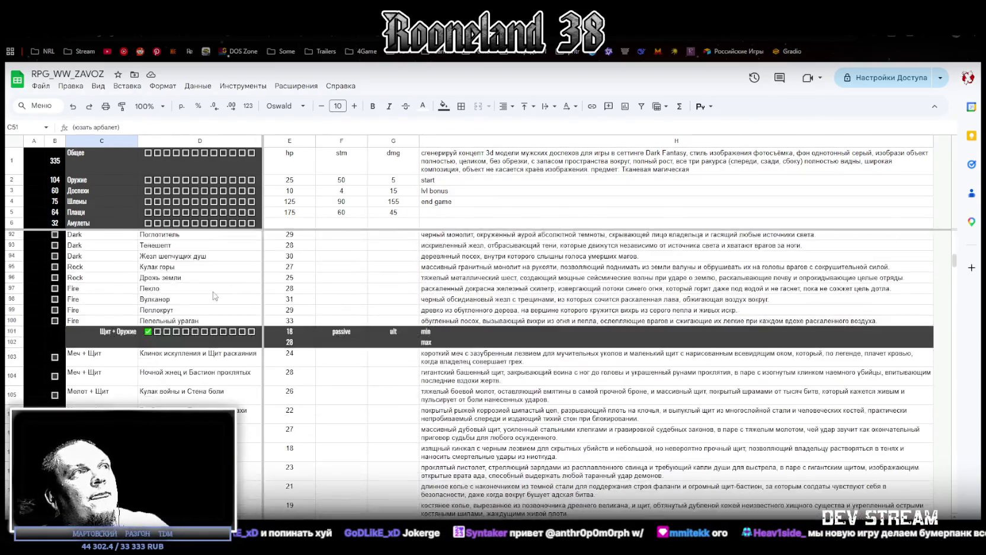
scroll(536, 296, "down", 20)
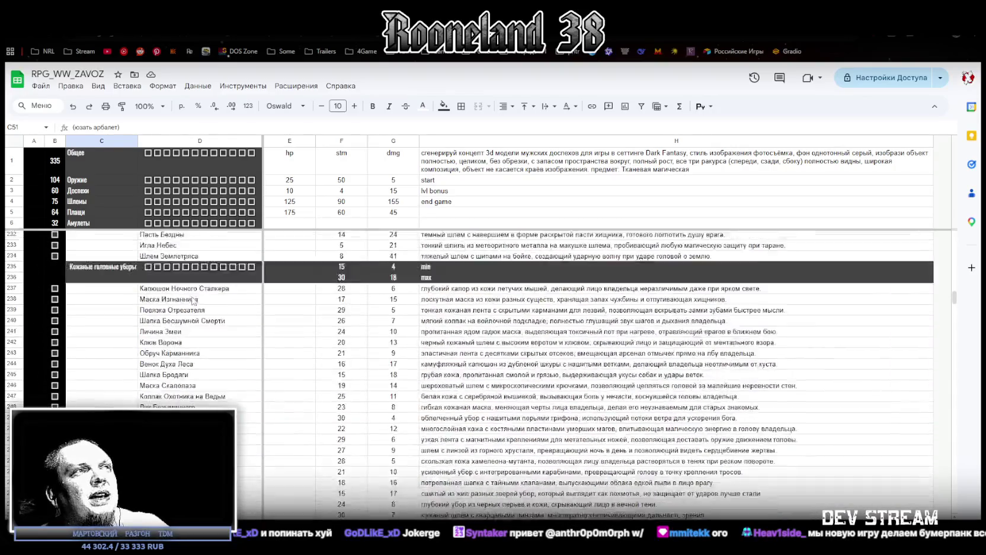
left_click_drag(470, 11, 470, 551)
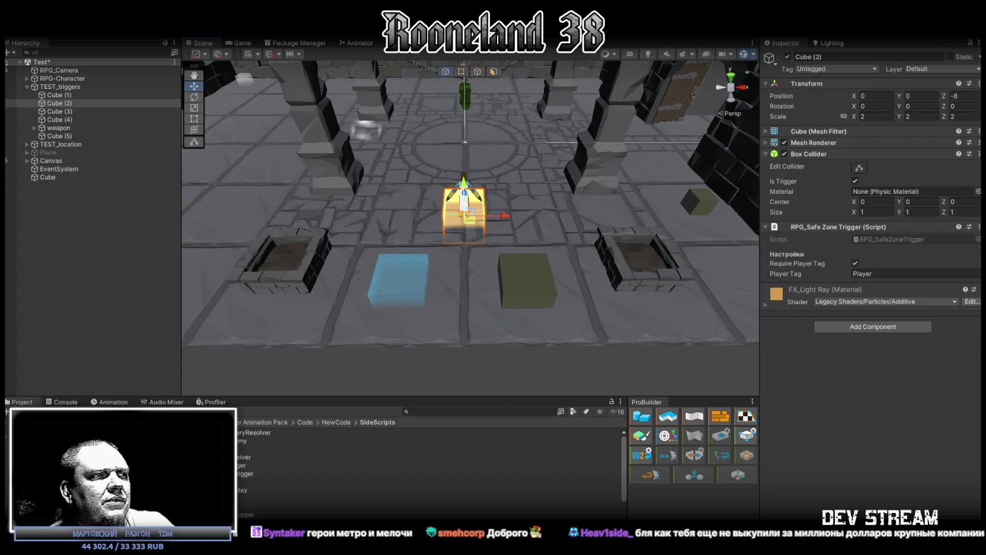
- Switch from Unity back to the RPG_WW_ZAVOZ balance spreadsheet
key("alt+Tab")
- Scroll through the balance sheet's per-location HP, damage and XP tables
scroll(566, 299, "down", 5)
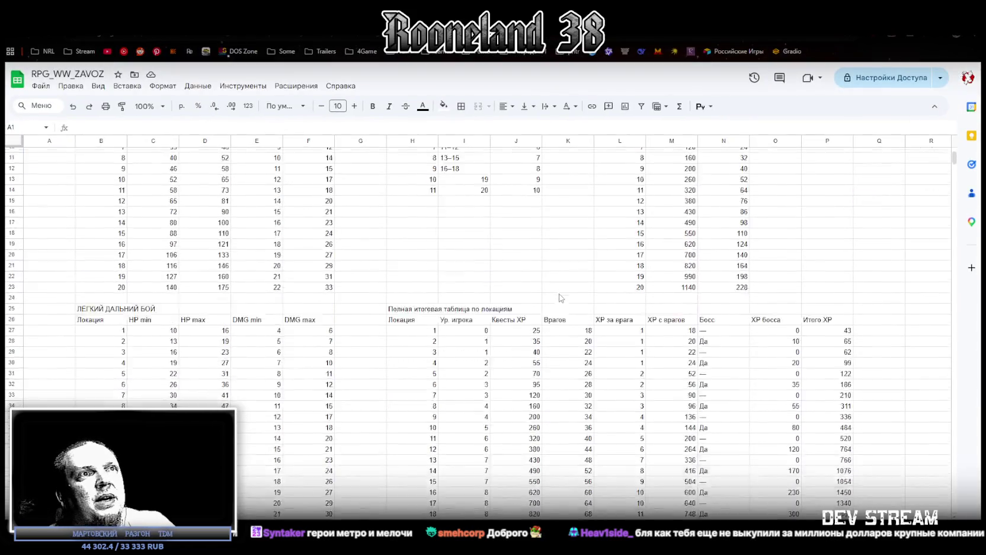
scroll(567, 299, "down", 5)
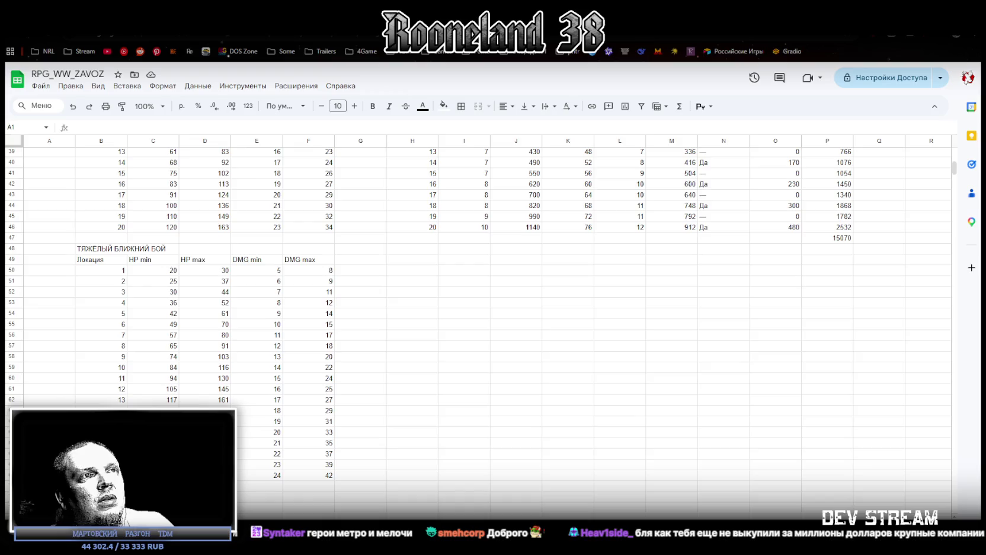
scroll(566, 300, "right", 5)
scroll(606, 449, "left", 3)
scroll(606, 449, "up", 10)
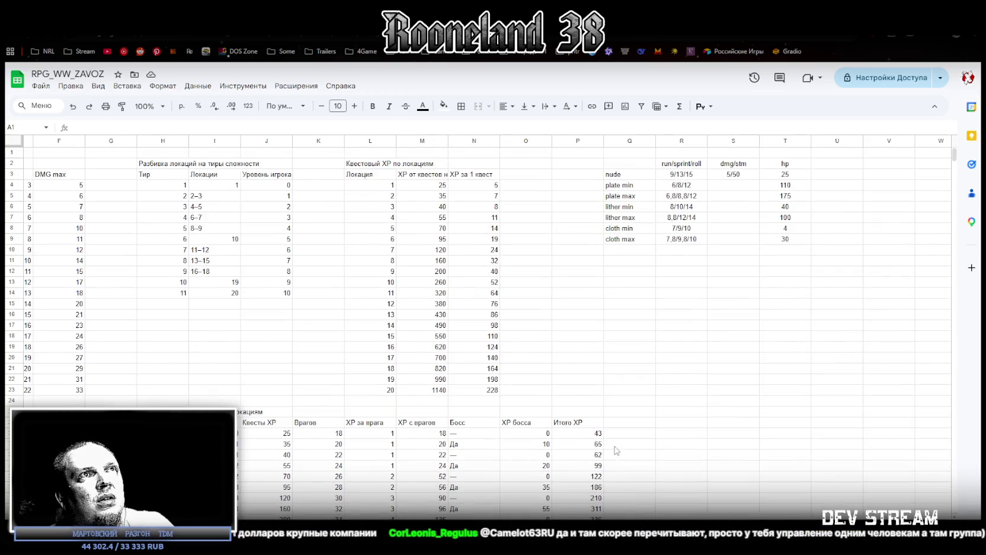
scroll(606, 449, "down", 5)
scroll(605, 449, "down", 2)
- Inspect the boss XP, location 10 total XP and location 12 XP-per-enemy cells, then return to the top
left_click(541, 337)
left_click(595, 325)
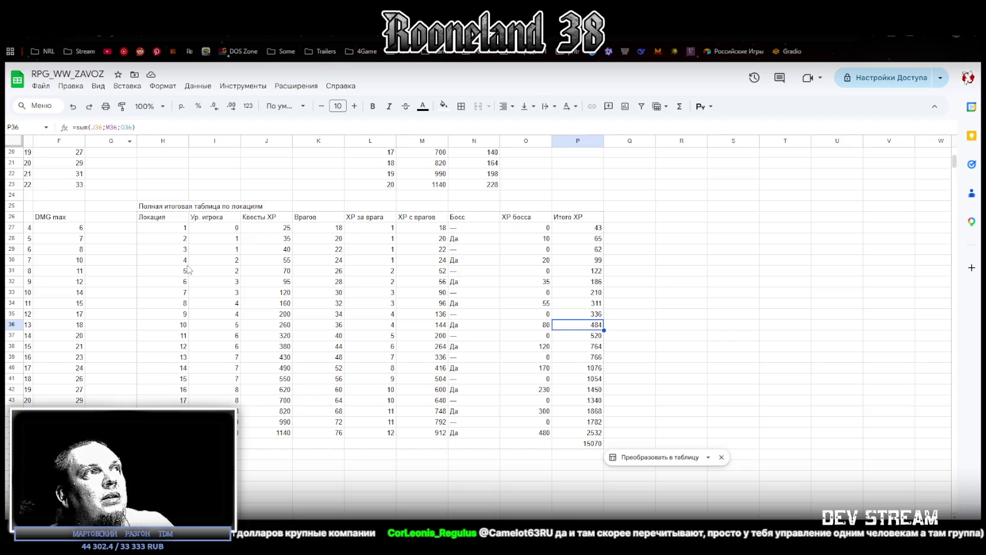
left_click(392, 350)
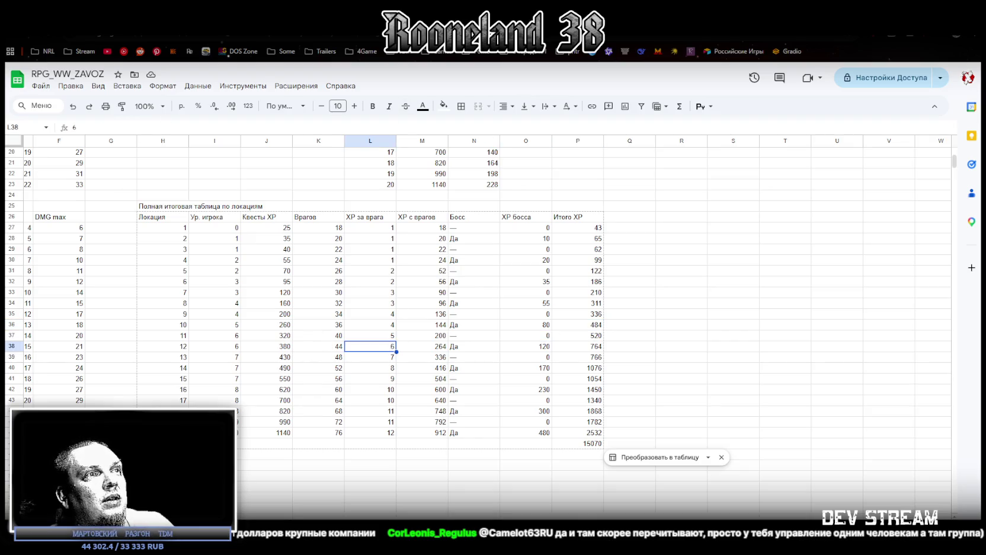
scroll(392, 350, "left", 5)
scroll(302, 466, "up", 6)
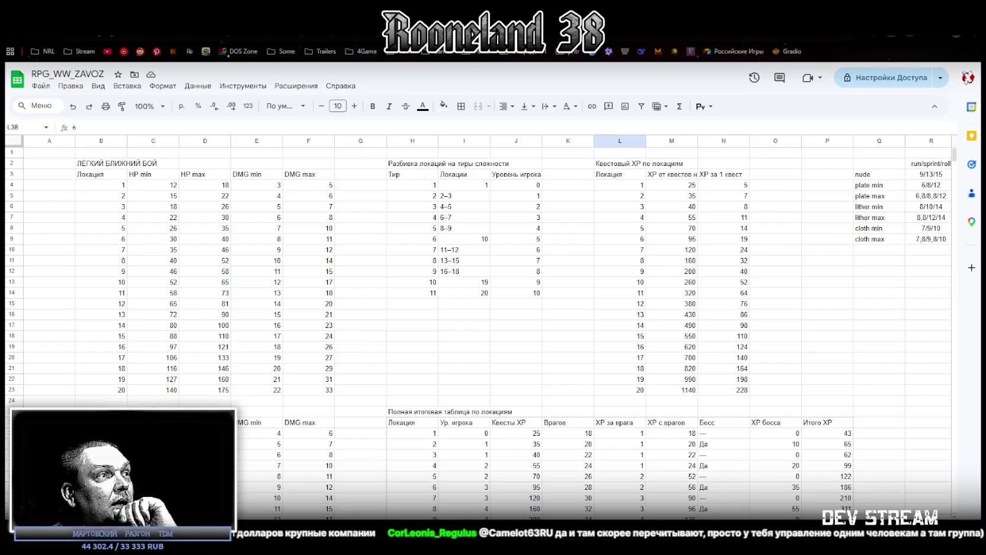
- Review the helmet and weapon rows on the equipment sheet, then return to the Unity Test scene
key("ctrl+shift+Page_Down")
scroll(280, 409, "down", 15)
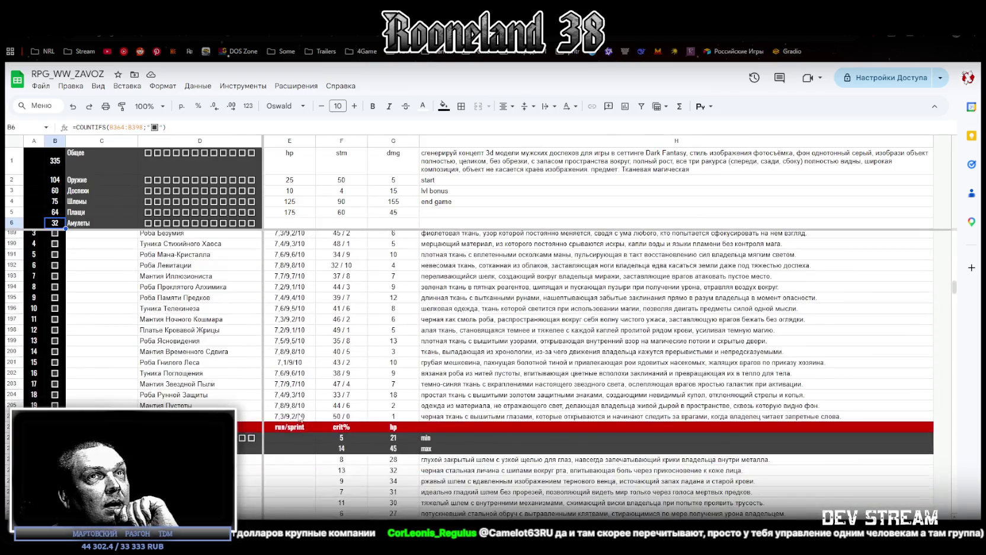
scroll(298, 416, "up", 20)
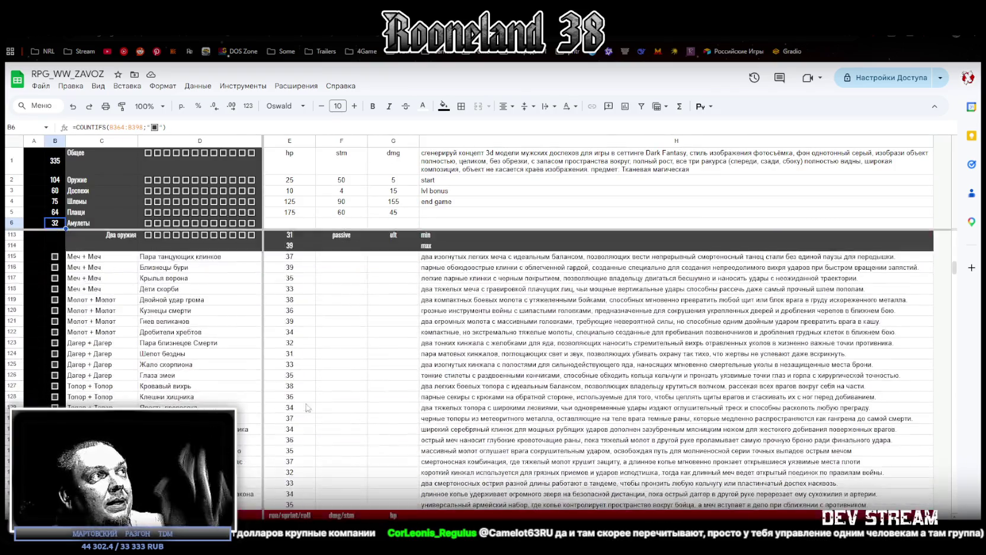
scroll(312, 353, "up", 5)
key("alt+Tab")
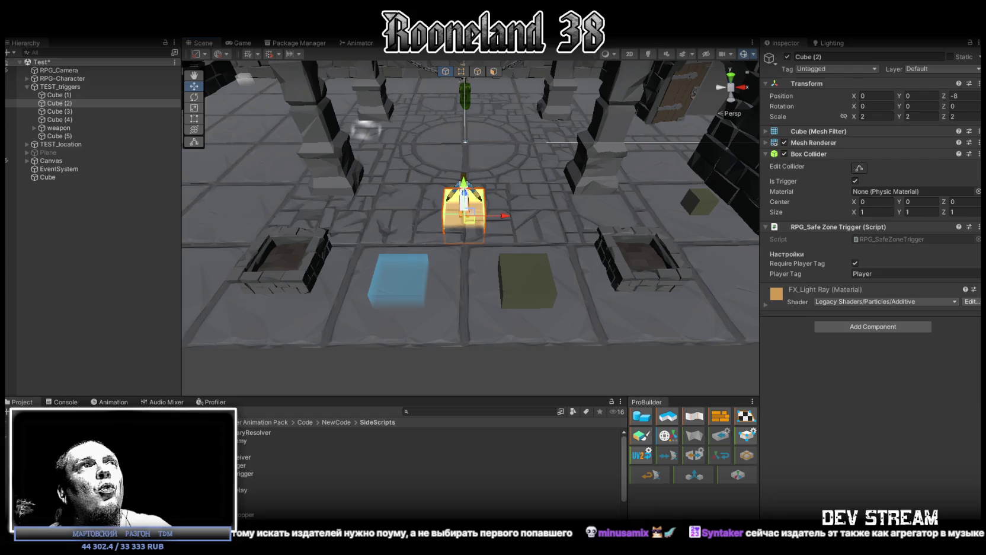
- Enter Play mode, roll and run the character across the floor, and maximize the Game view
key("ctrl+p")
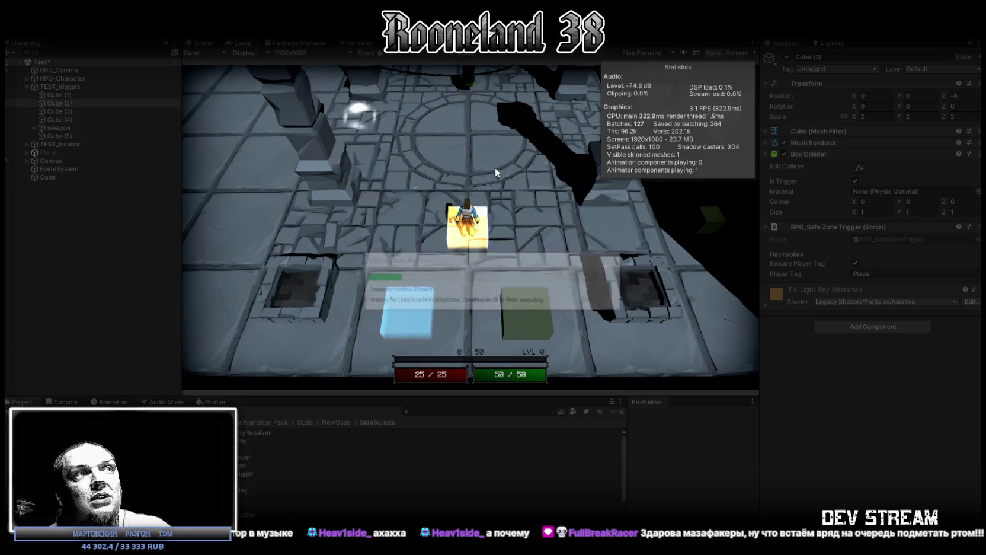
key("space")
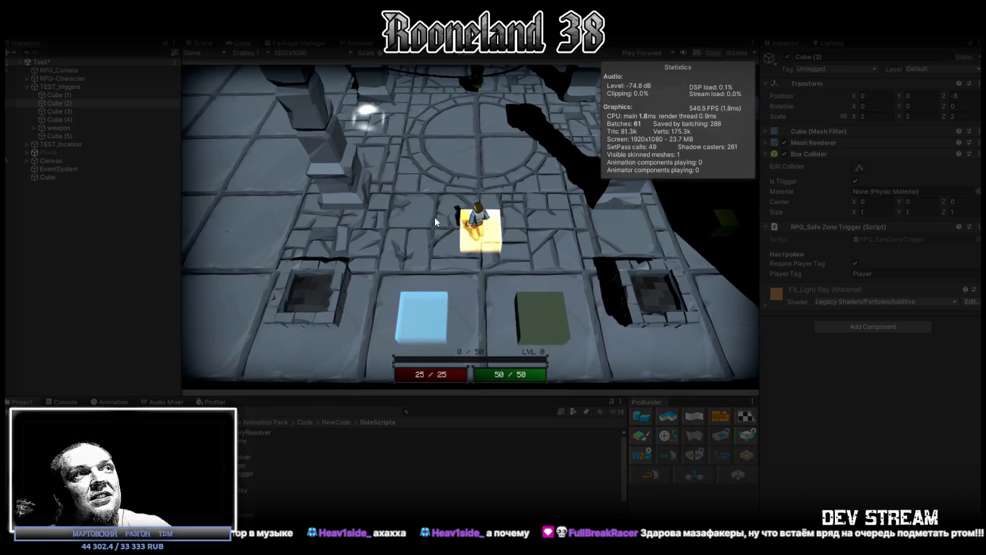
key("a")
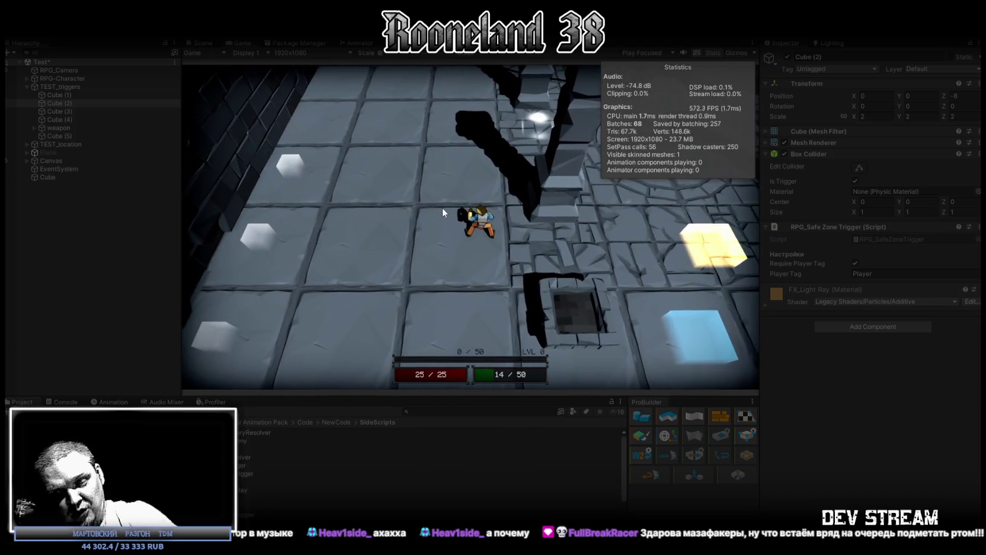
key("w")
key("shift")
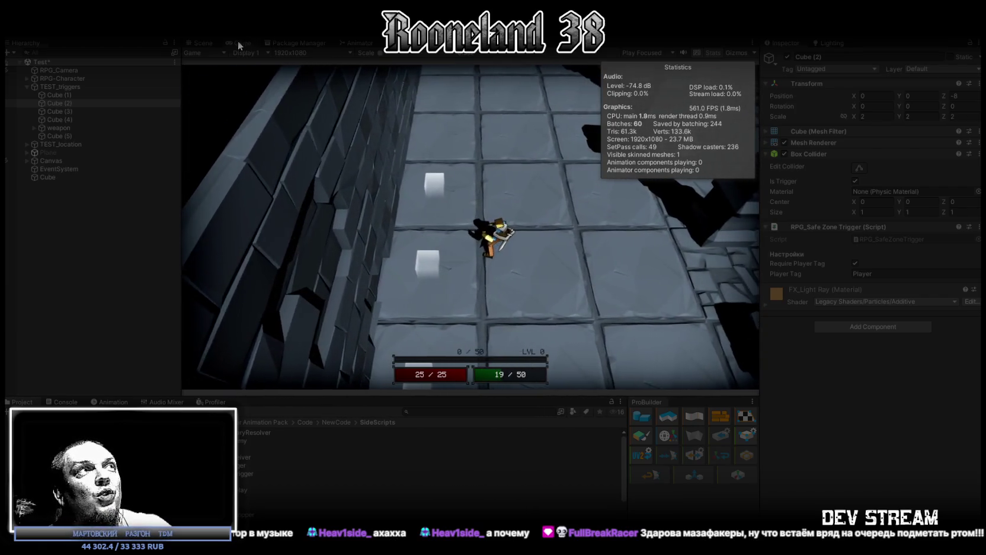
double_click(238, 41)
key("d")
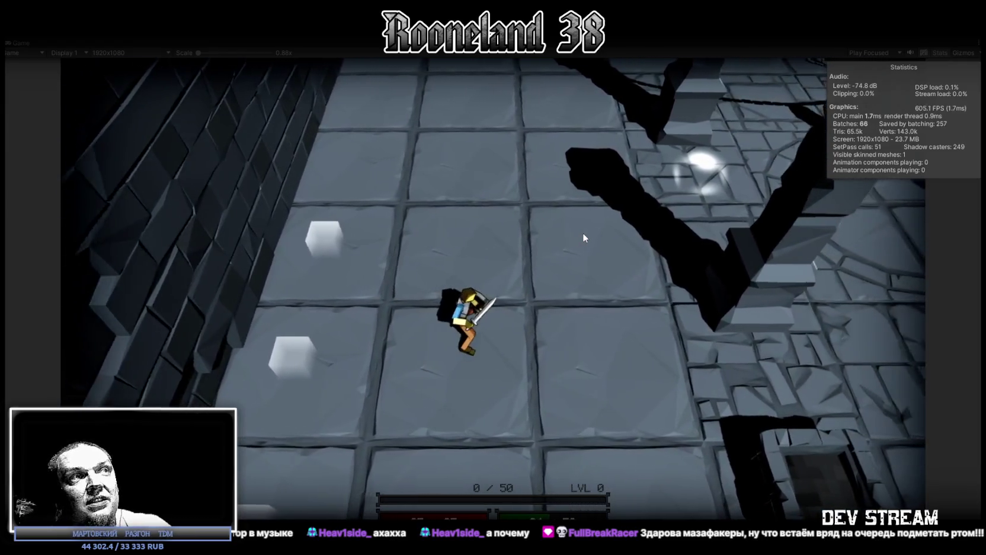
- Walk the character onto the circular floor emblem and attack the chained green chest
key("d")
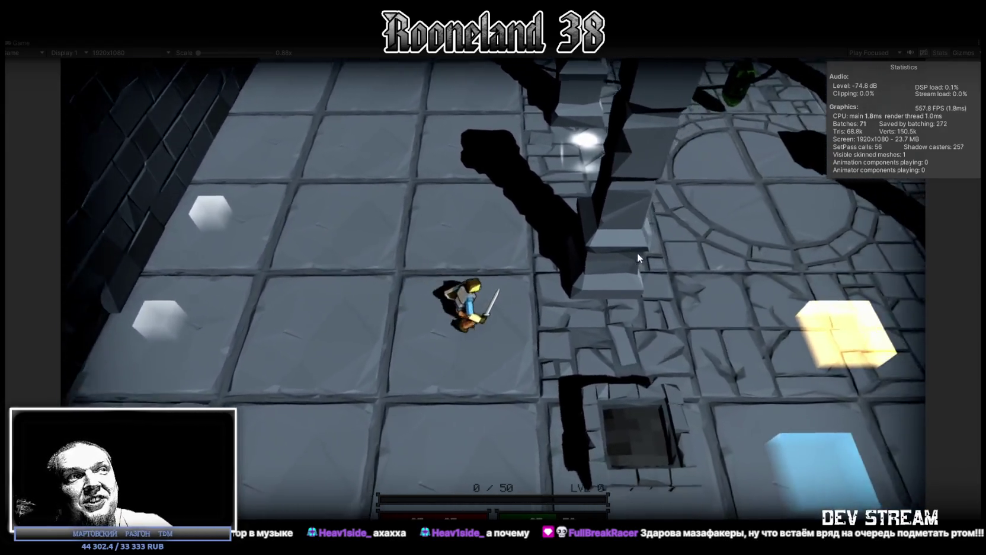
key("w")
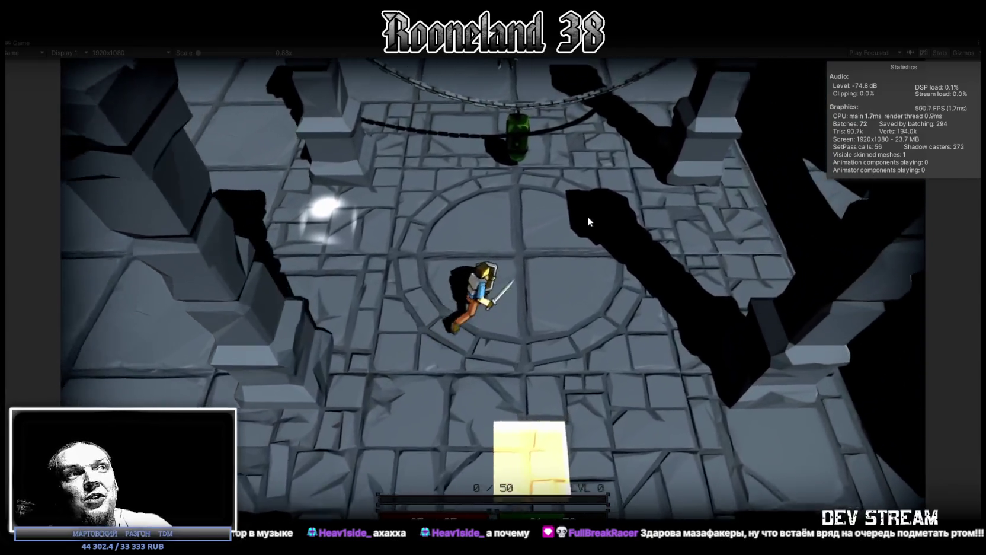
key("w")
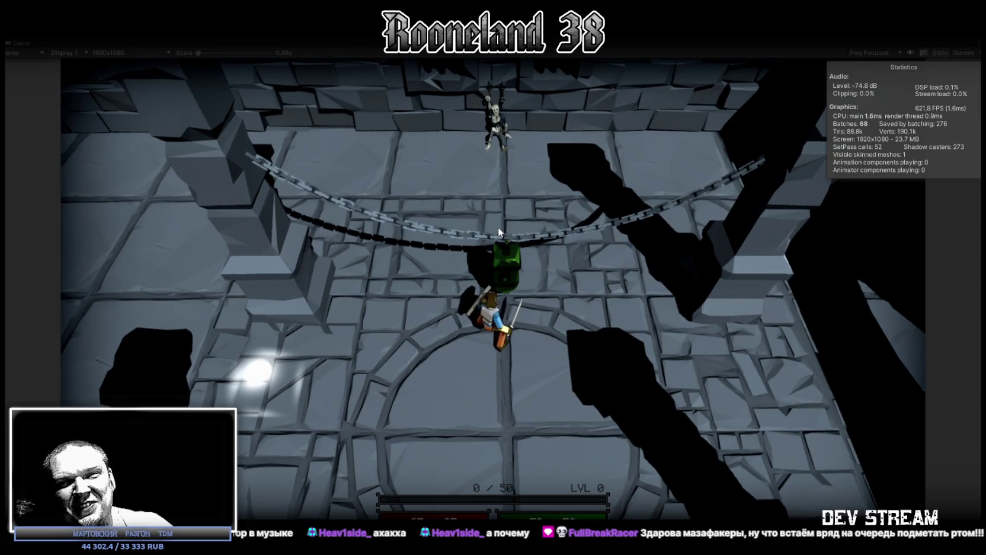
left_click(498, 228)
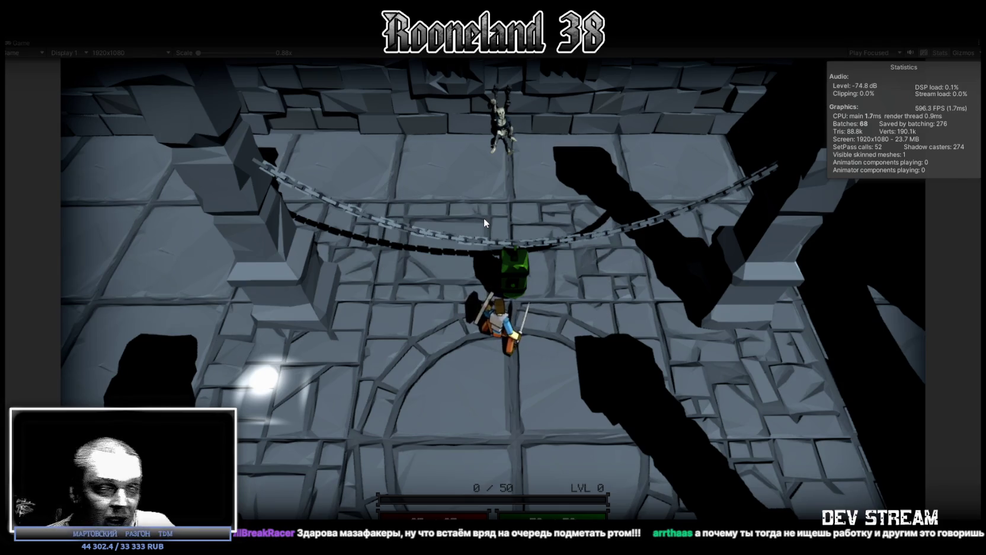
key("s")
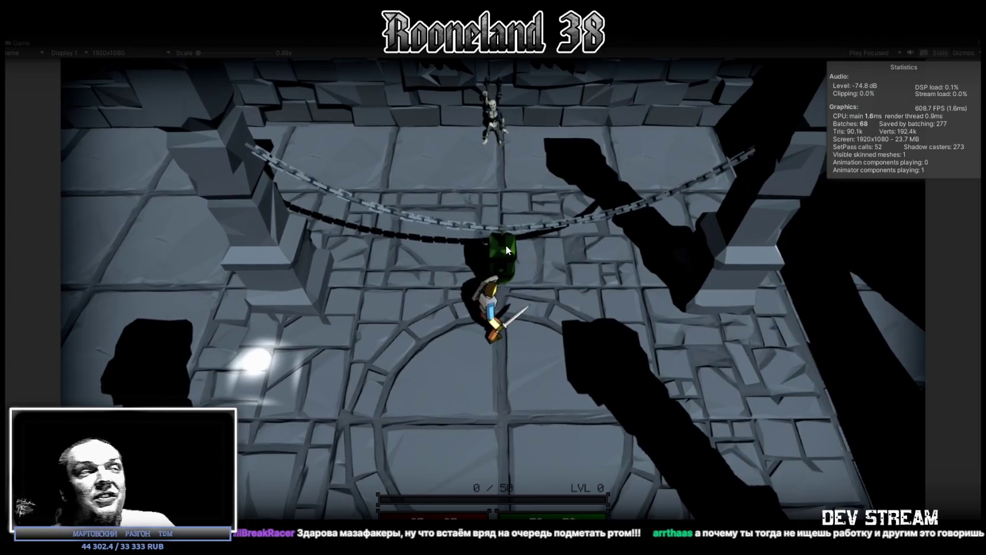
key("s")
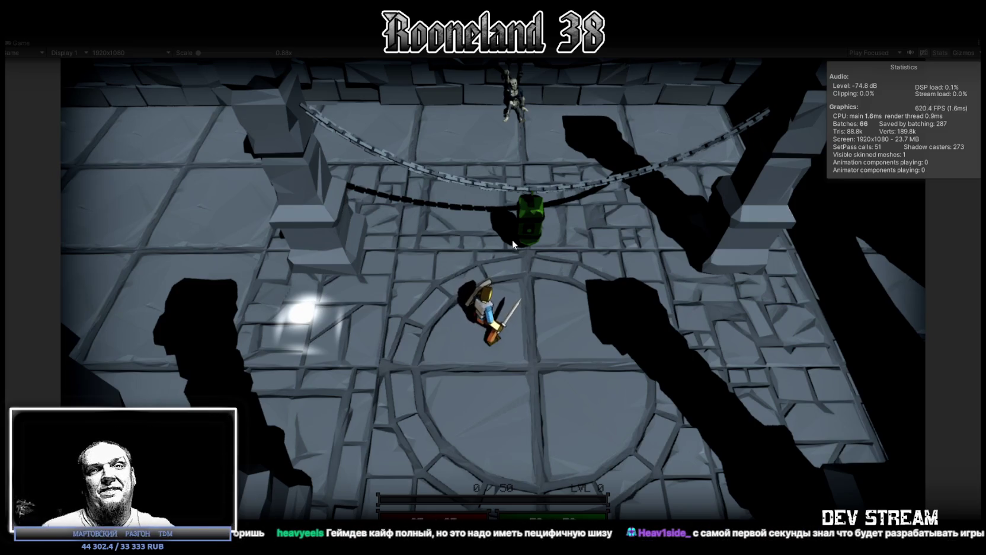
left_click(522, 243)
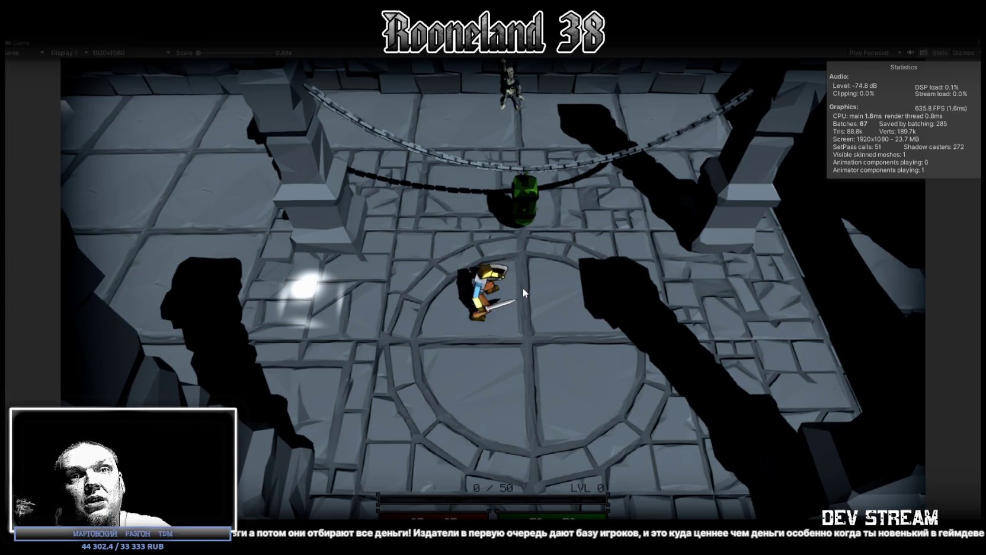
- Turn the character once more, then exit Play mode back to scene editing
key("w")
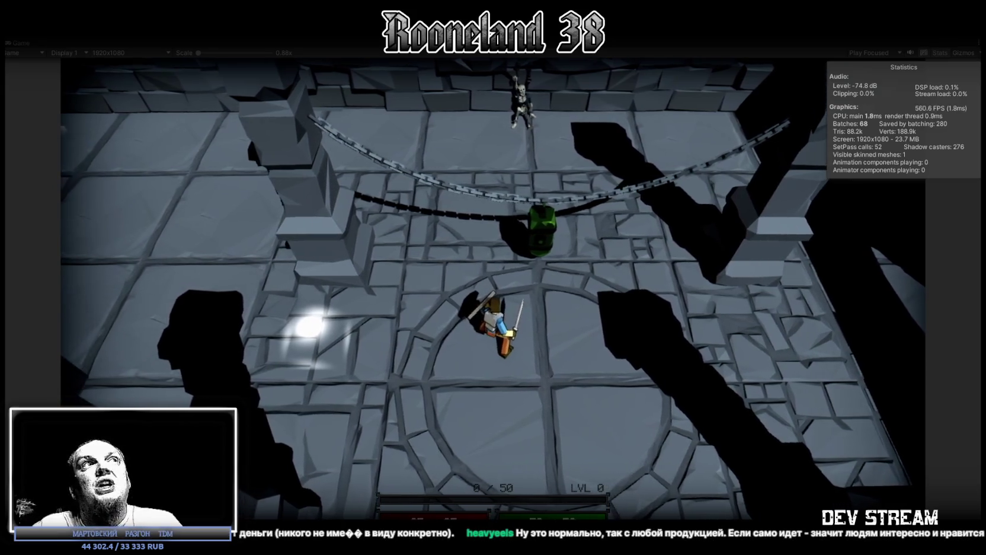
key("ctrl+p")
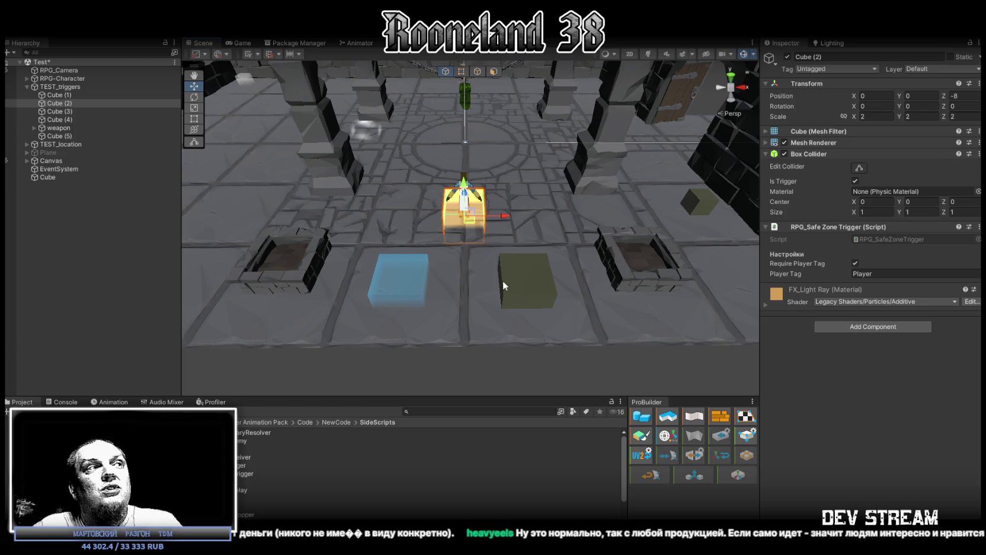
- Clear the Console log messages, then switch to the PRG_player frog model in Blockbench
key("ctrl+shift+c")
left_click(15, 411)
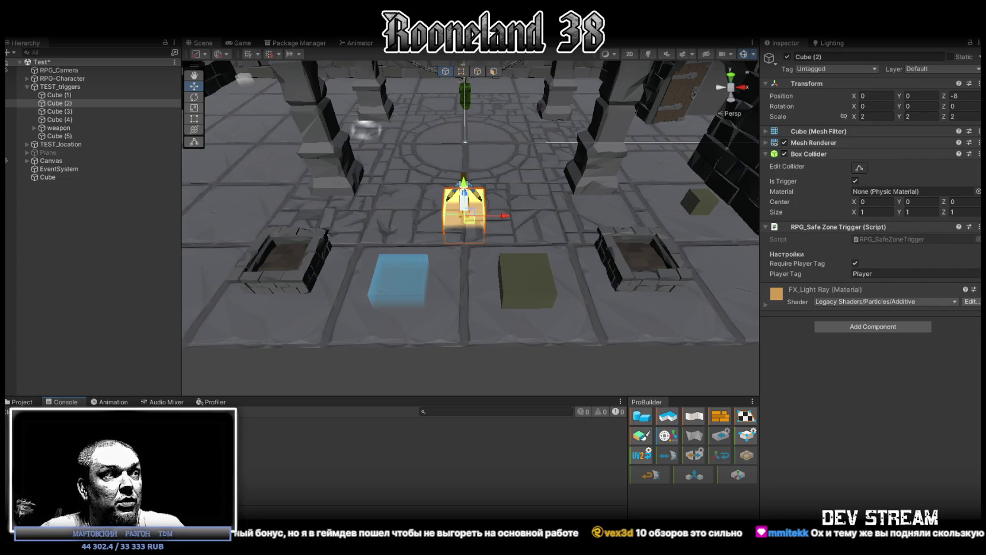
key("alt+Tab")
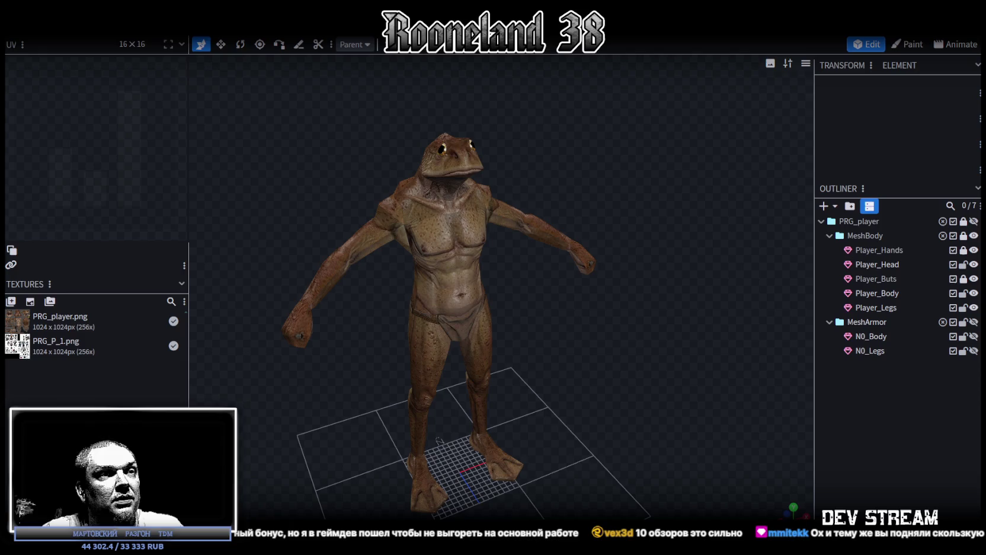
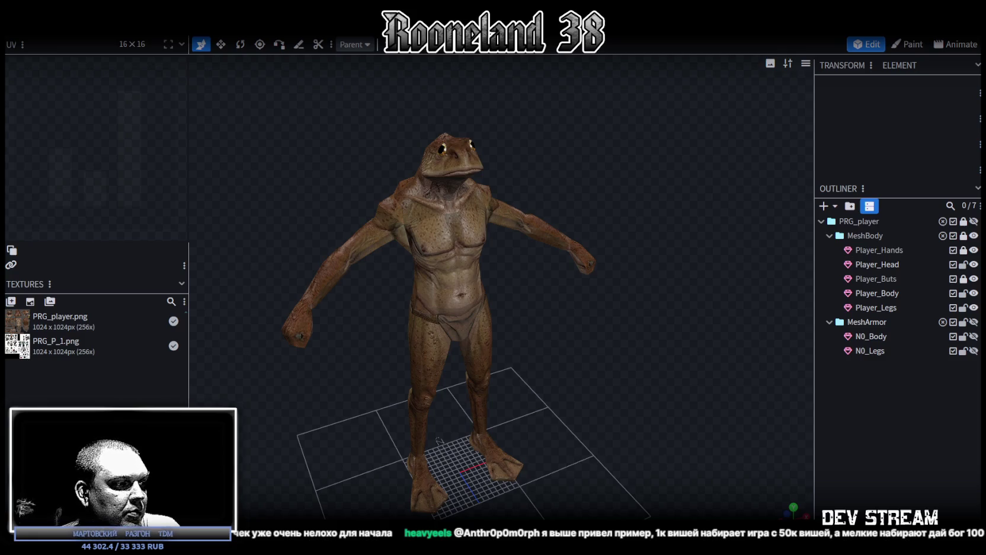
- Minimize Blockbench with Win+D to show the desktop
key("super+d")
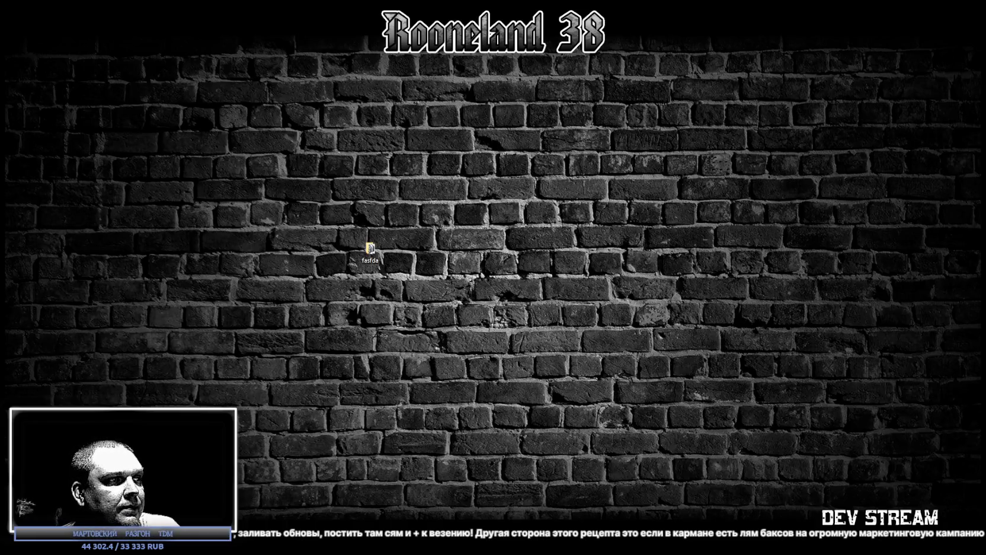
- Restore Blockbench with the textured PRG_player frog model and orbit the view around it
key("super+d")
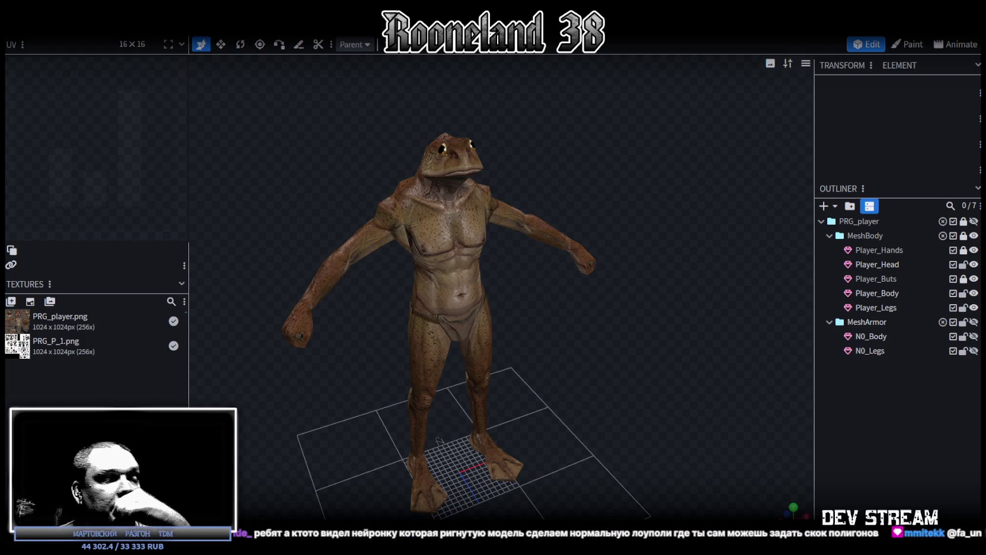
mouse_move(421, 486)
left_mouse_down()
mouse_move(653, 381)
mouse_move(291, 367)
mouse_move(308, 353)
mouse_move(598, 353)
mouse_move(550, 352)
left_mouse_up()
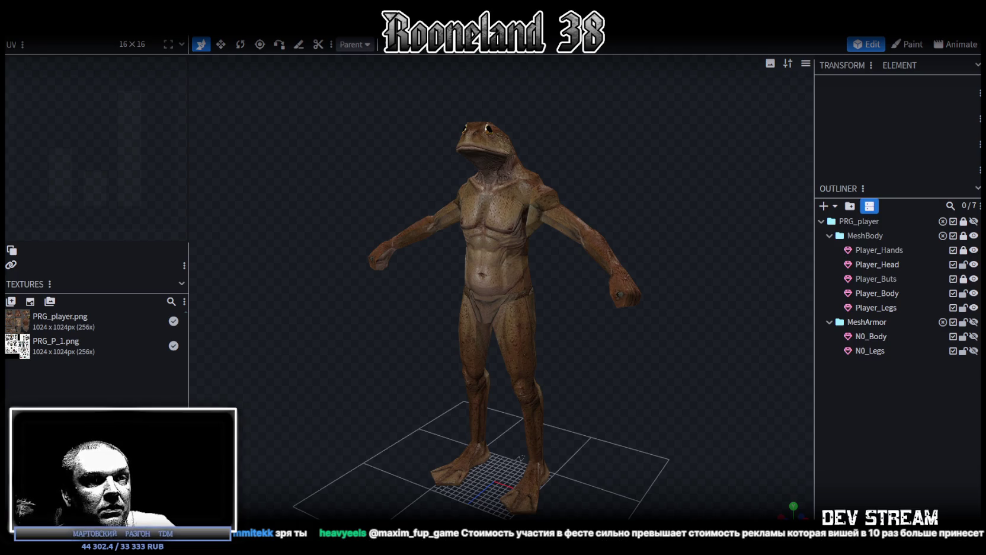
- Switch to the browser showing the 195-tris, 64x64px rotating machine reference GIF
key("alt+Tab")
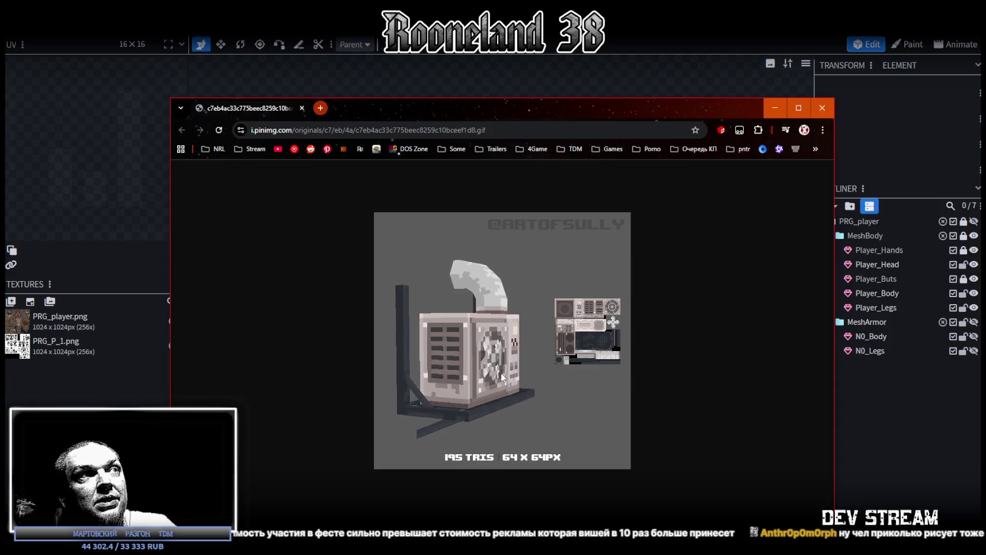
- Leave Chrome and return to the PRG_player frog model in Blockbench
key("alt+Tab")
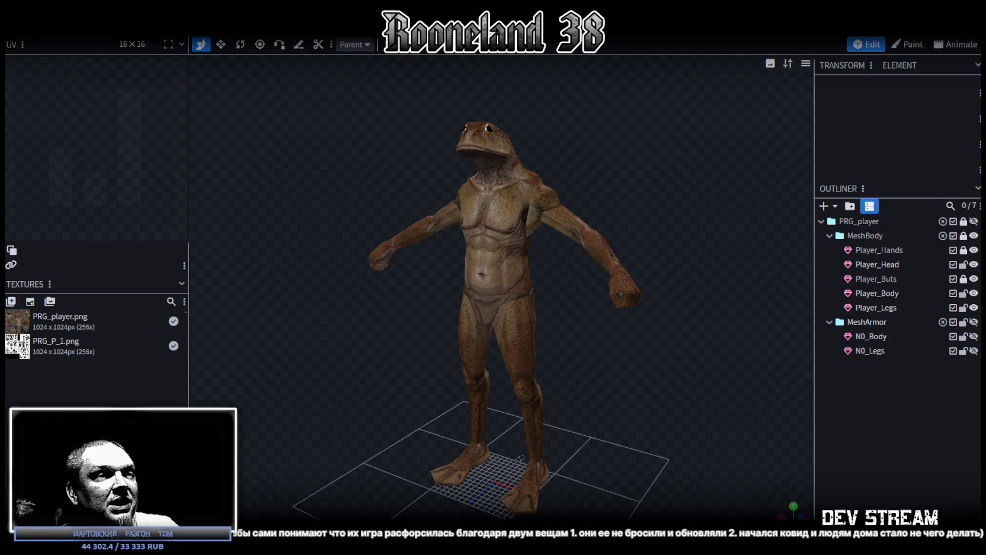
scroll(400, 341, "down", 10)
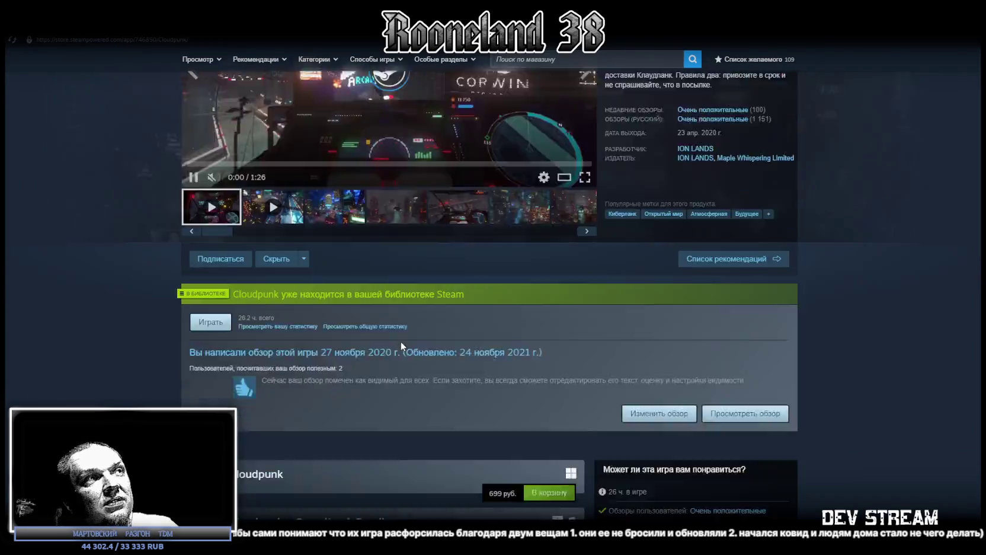
- Browse the Cloudpunk store page and its user reviews, then return to Blockbench
scroll(355, 356, "down", 8)
scroll(320, 362, "up", 5)
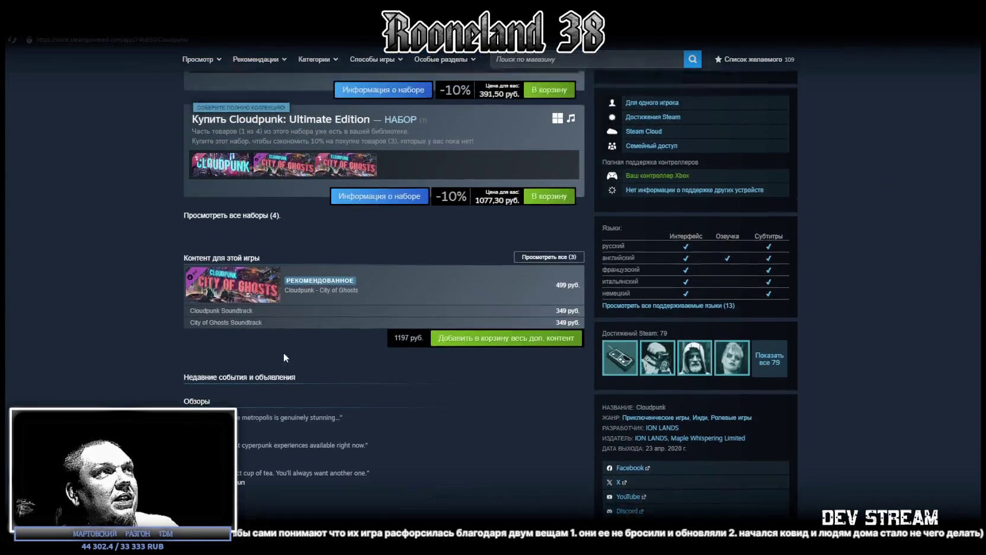
scroll(283, 352, "down", 1)
scroll(800, 249, "up", 12)
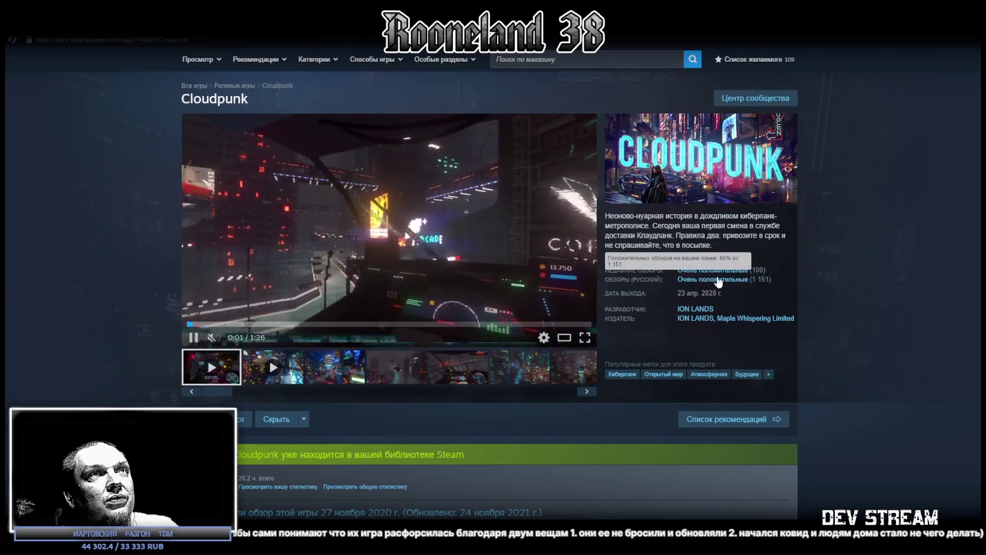
left_click(701, 272)
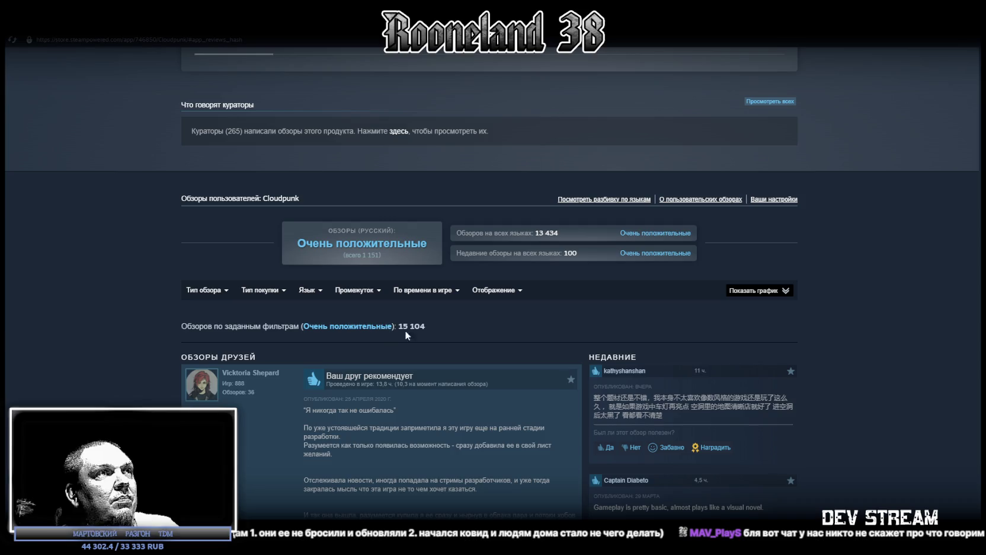
scroll(523, 349, "down", 2)
scroll(797, 364, "up", 5)
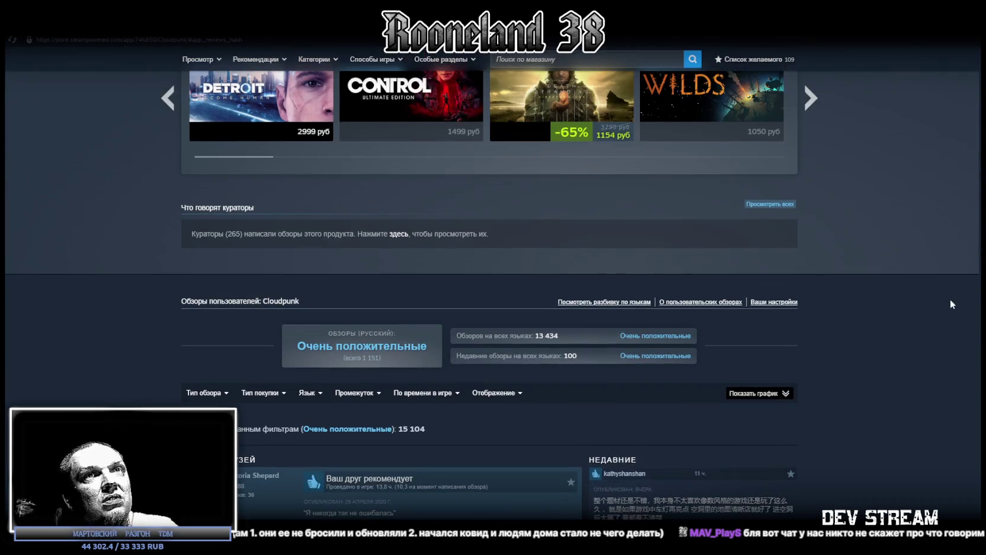
scroll(950, 301, "up", 2)
scroll(497, 287, "up", 15)
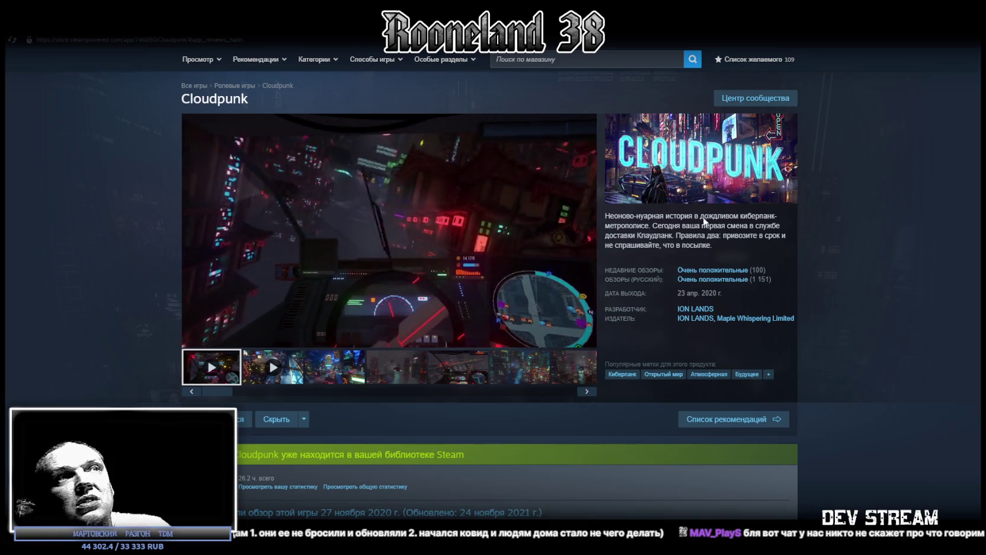
scroll(553, 333, "down", 6)
scroll(553, 331, "up", 5)
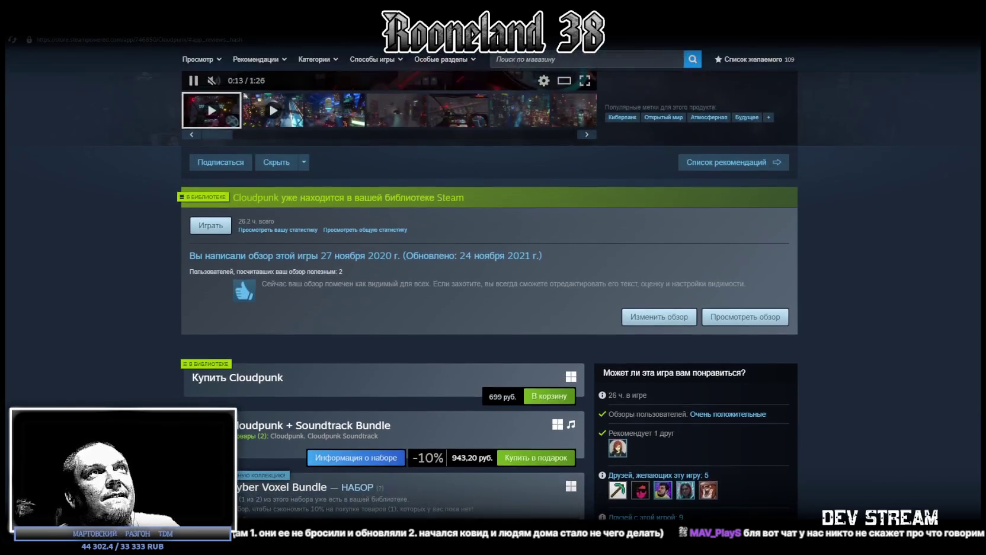
key("alt+Tab")
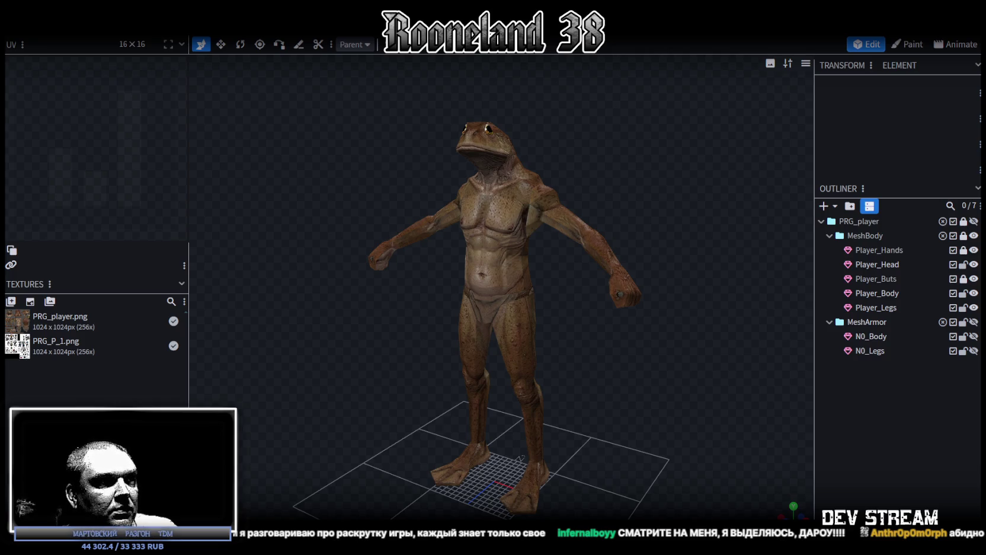
- Switch from Blockbench to the Qwen chat in Chrome
key("alt+Tab")
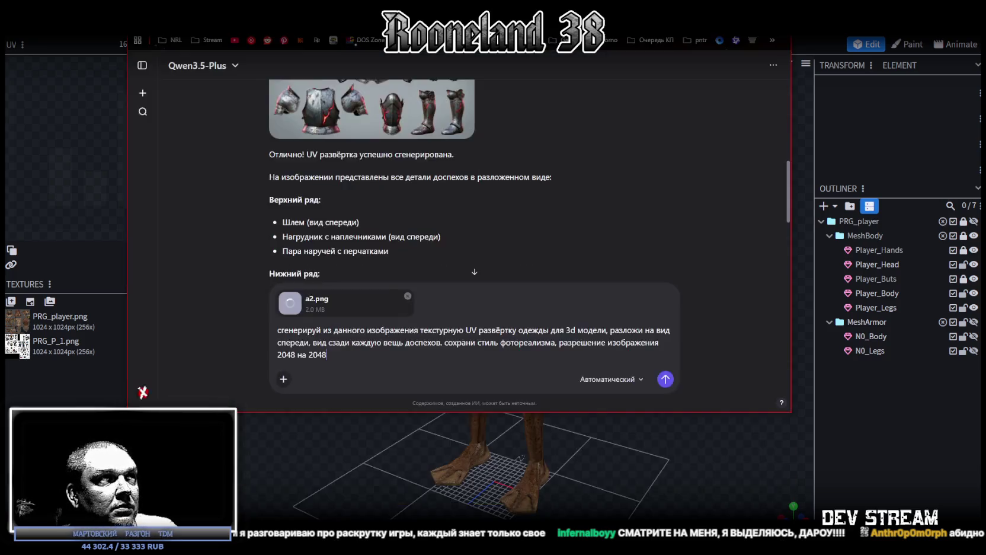
- Send the 2048×2048 photorealistic armour UV-unwrap request with a2.png attached
scroll(531, 339, "up", 4)
scroll(530, 336, "down", 5)
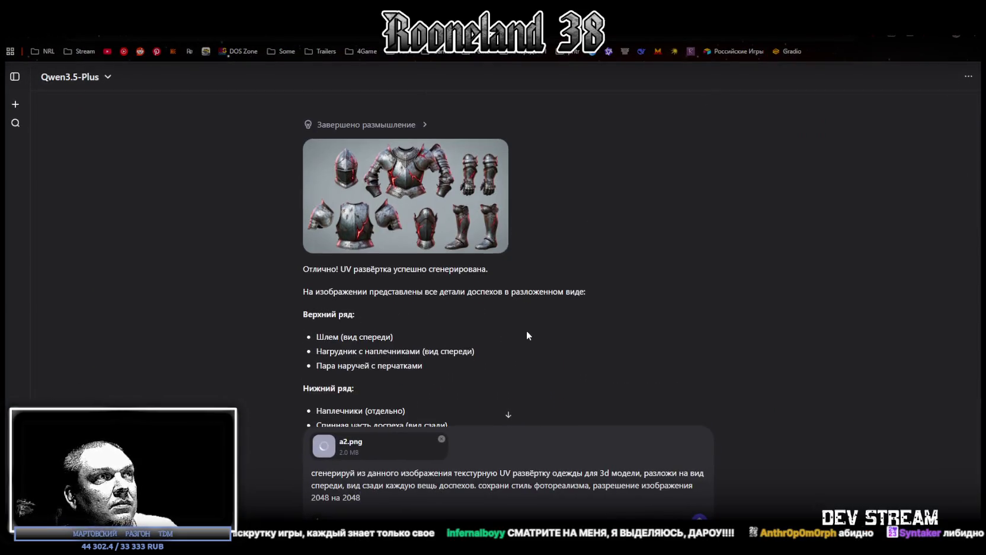
key("Return")
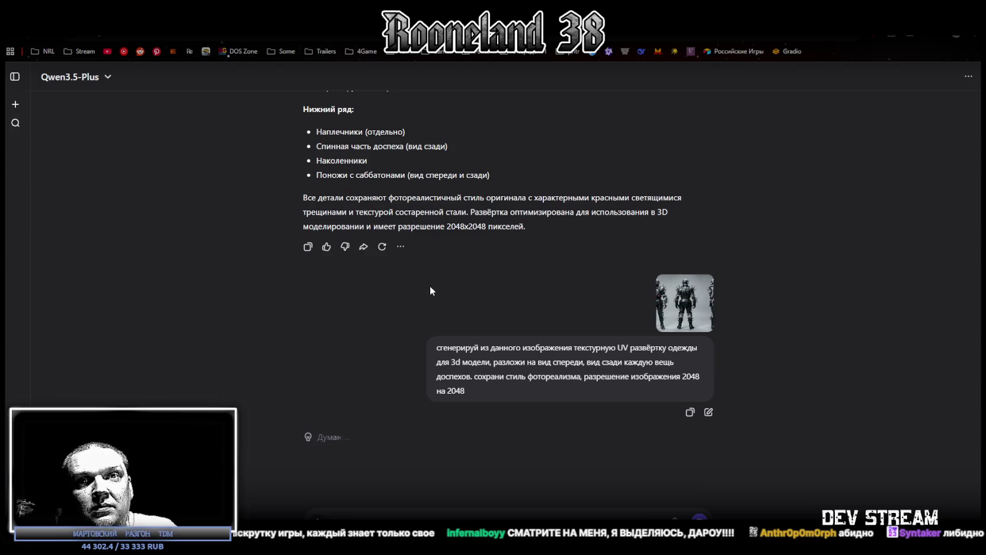
- View the generated spiked-armour sheet and the attached armour reference at full size
scroll(425, 293, "up", 2)
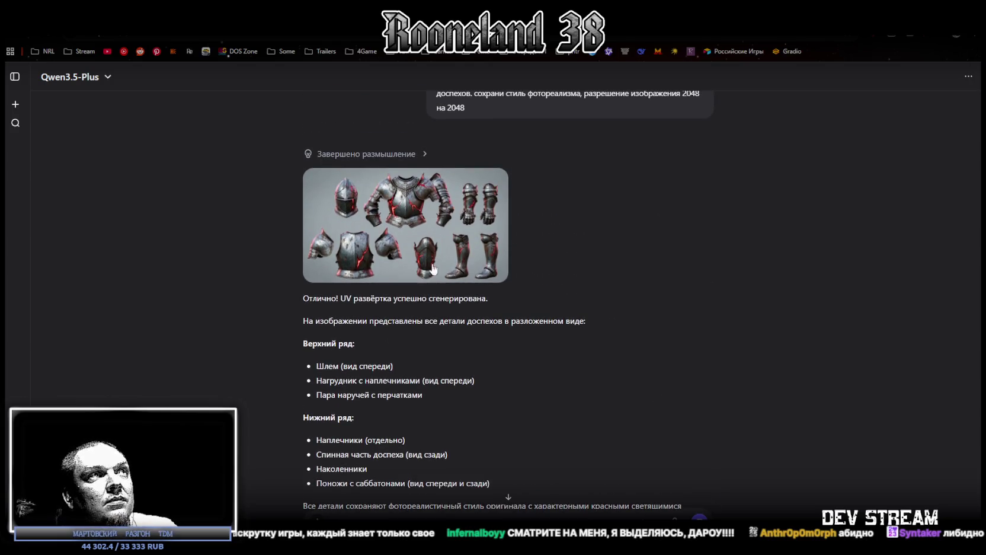
left_click(432, 270)
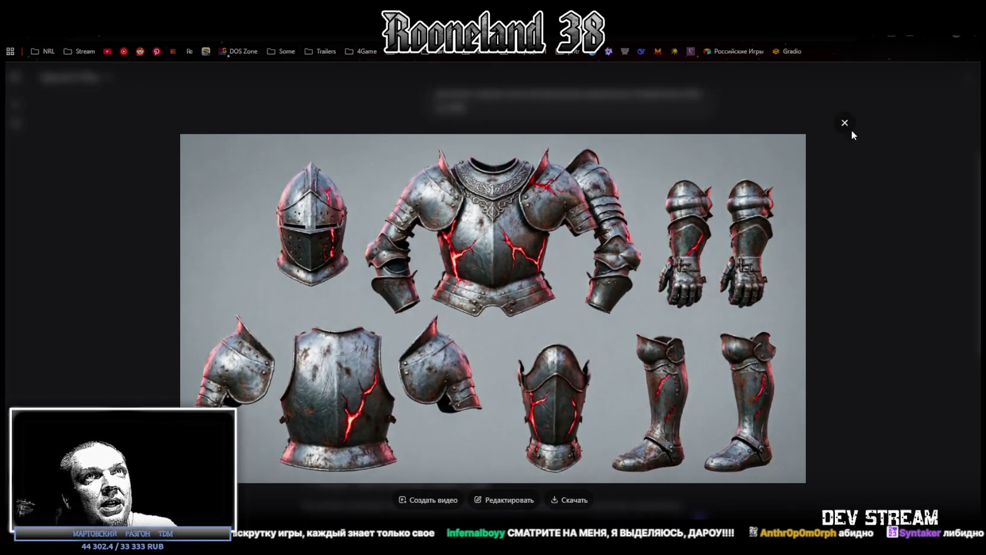
left_click(846, 125)
scroll(460, 414, "down", 5)
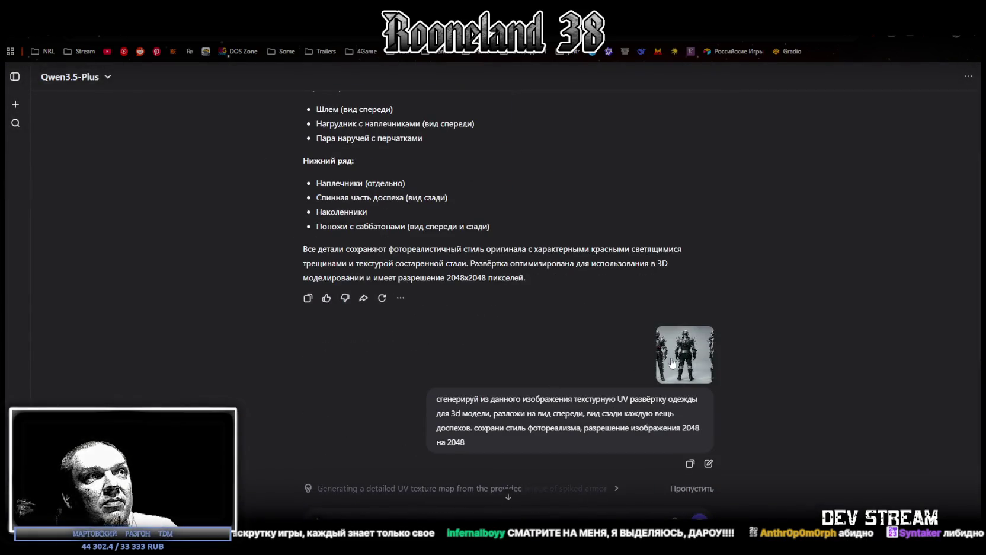
scroll(673, 363, "down", 3)
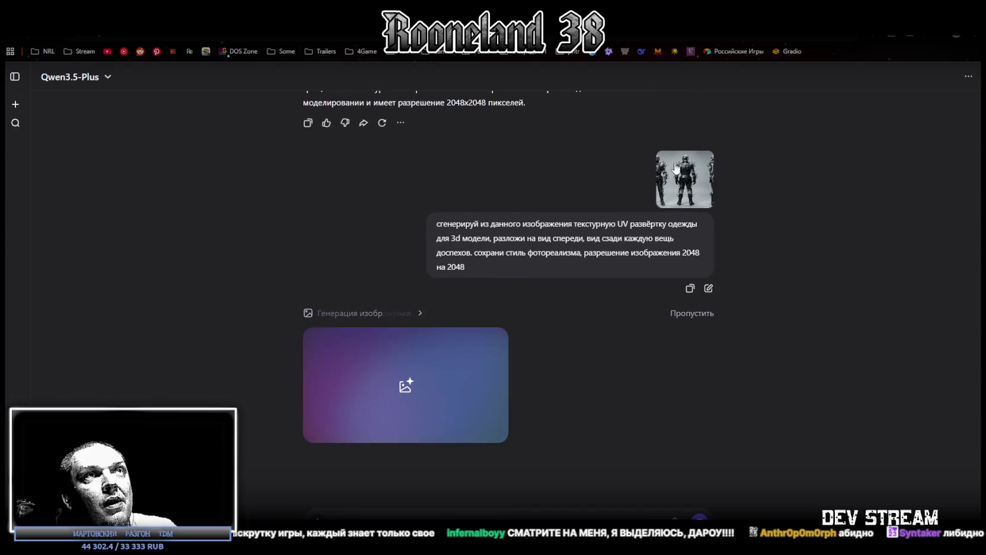
left_click(677, 168)
left_click(865, 308)
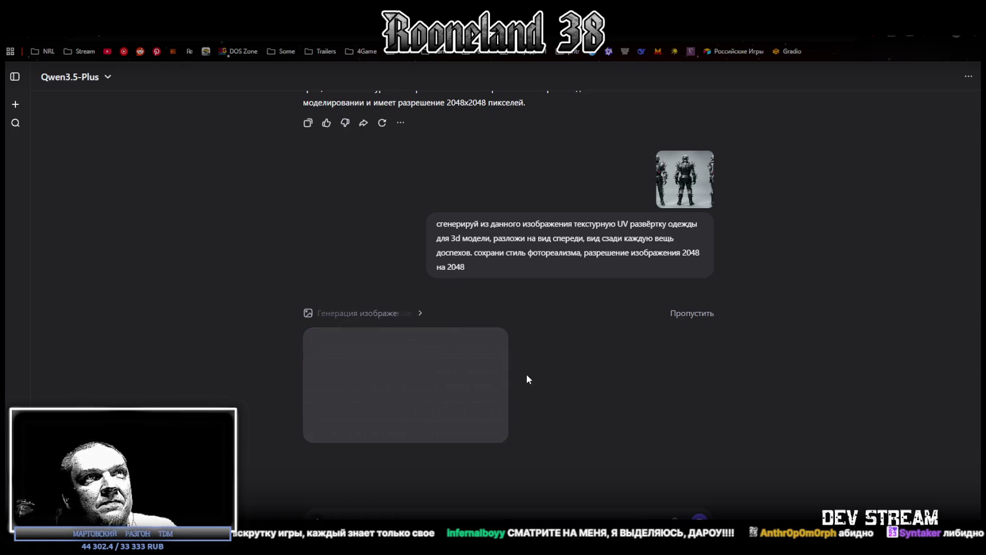
left_click(398, 379)
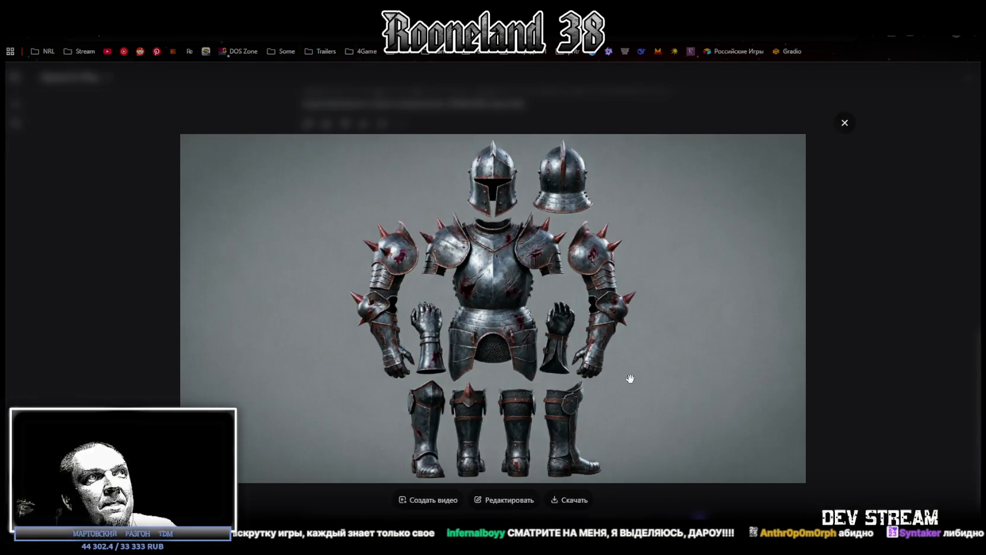
left_click(861, 326)
- Copy the earlier UV-unwrap texture prompt to the clipboard
scroll(570, 319, "up", 5)
scroll(559, 310, "down", 4)
scroll(565, 291, "up", 9)
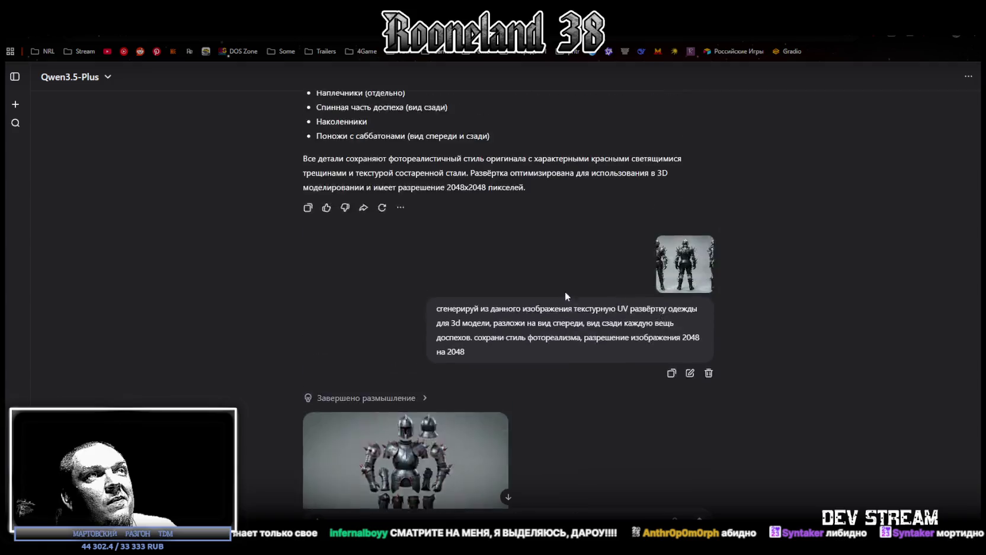
scroll(652, 314, "down", 2)
left_click(671, 318)
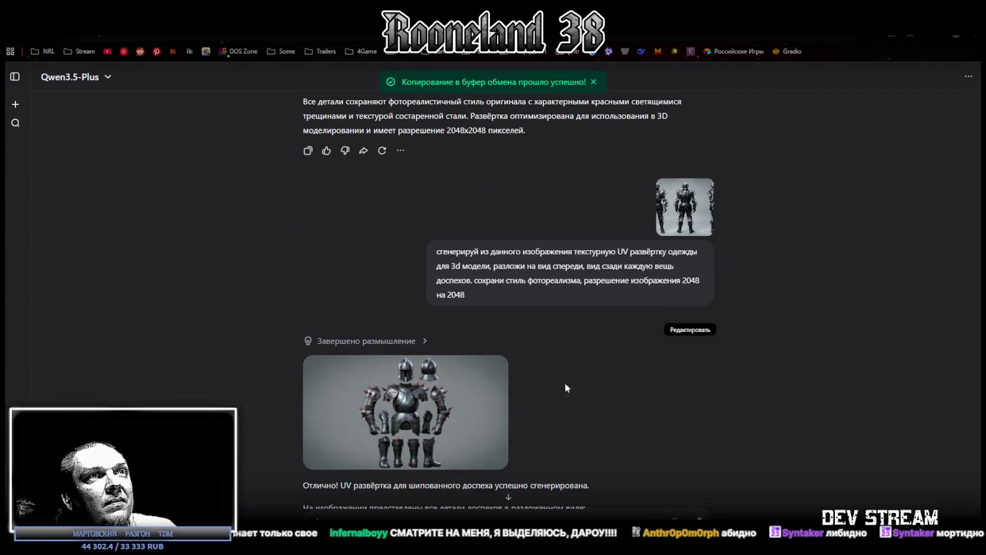
- Resend the UV-unwrap prompt with a3.png attached, then return to Blockbench
key("ctrl+v")
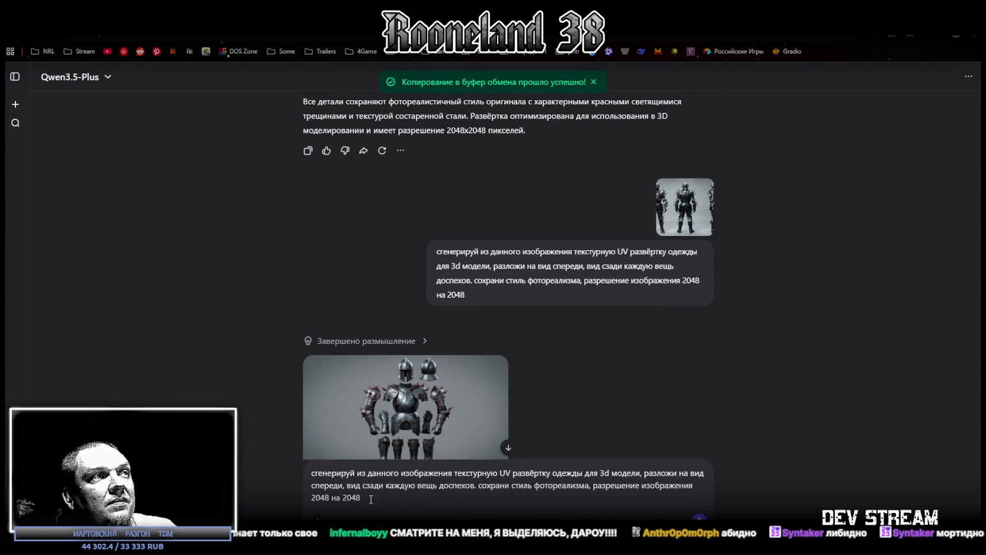
left_click(315, 520)
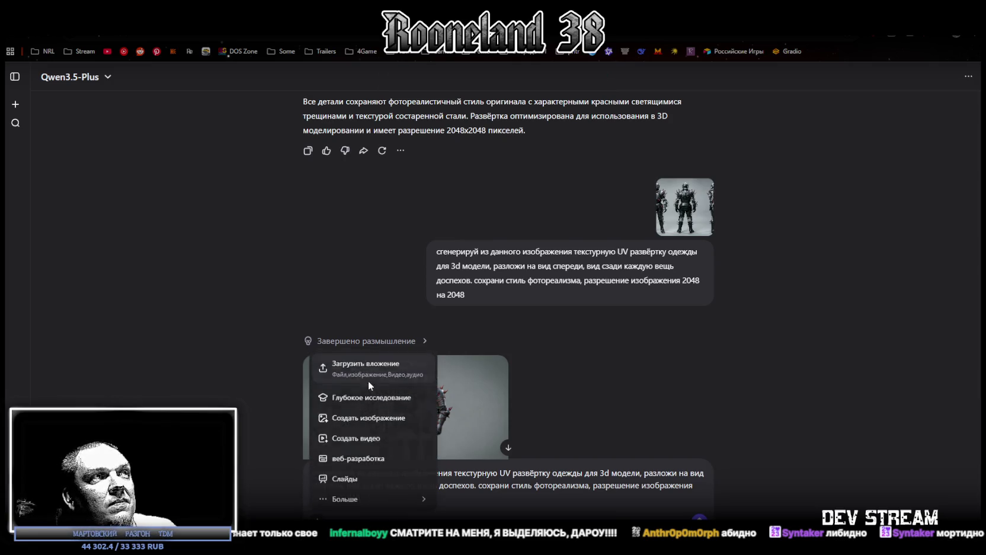
left_click(368, 376)
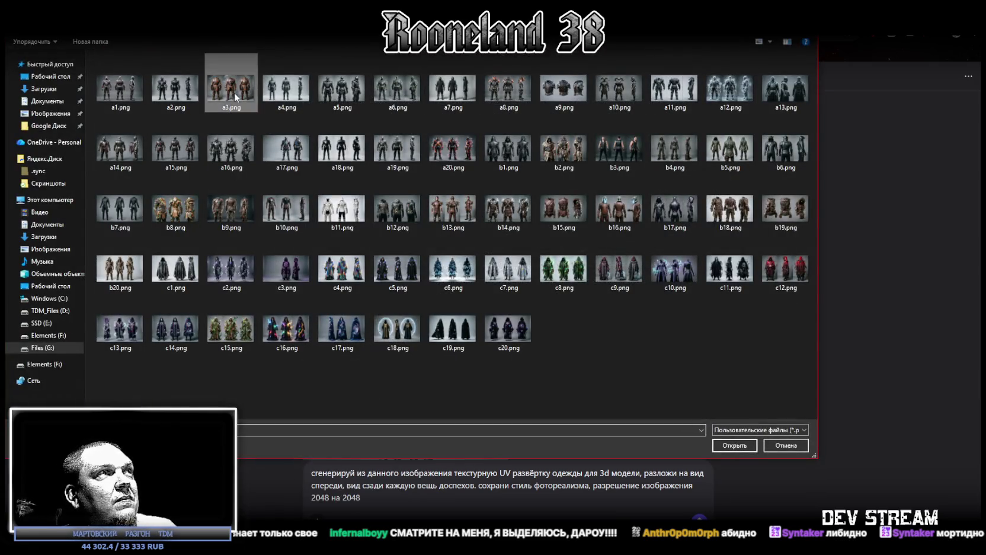
double_click(234, 93)
scroll(635, 419, "down", 10)
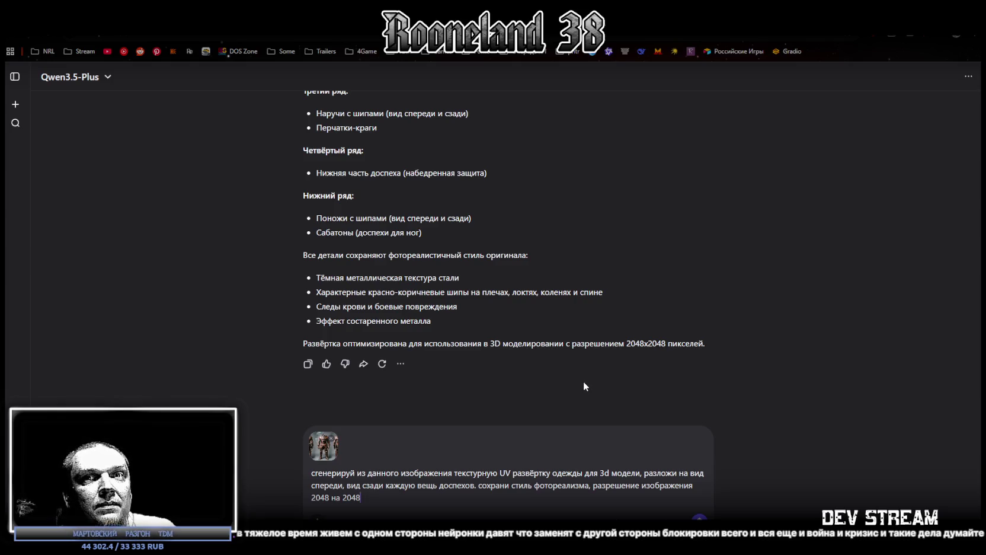
key("Return")
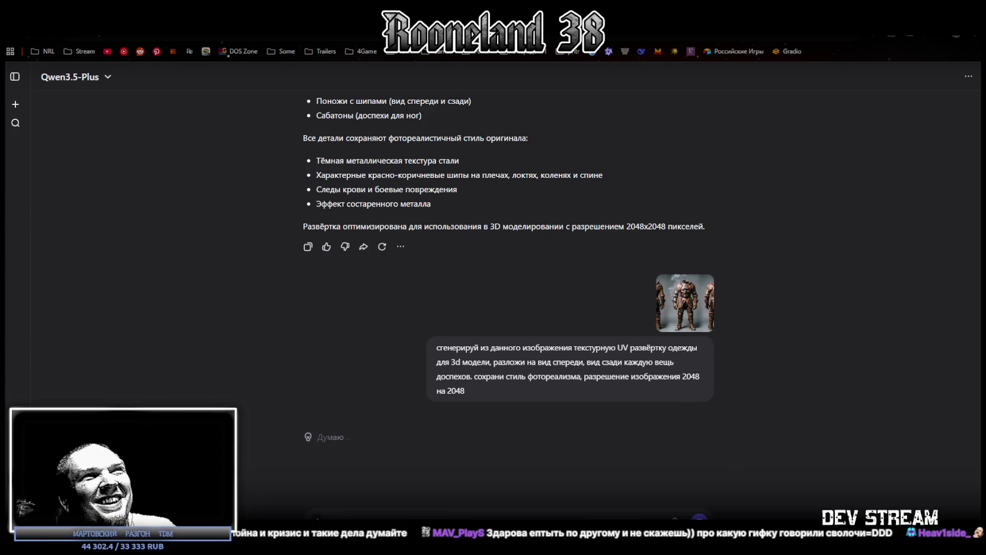
key("alt+Tab")
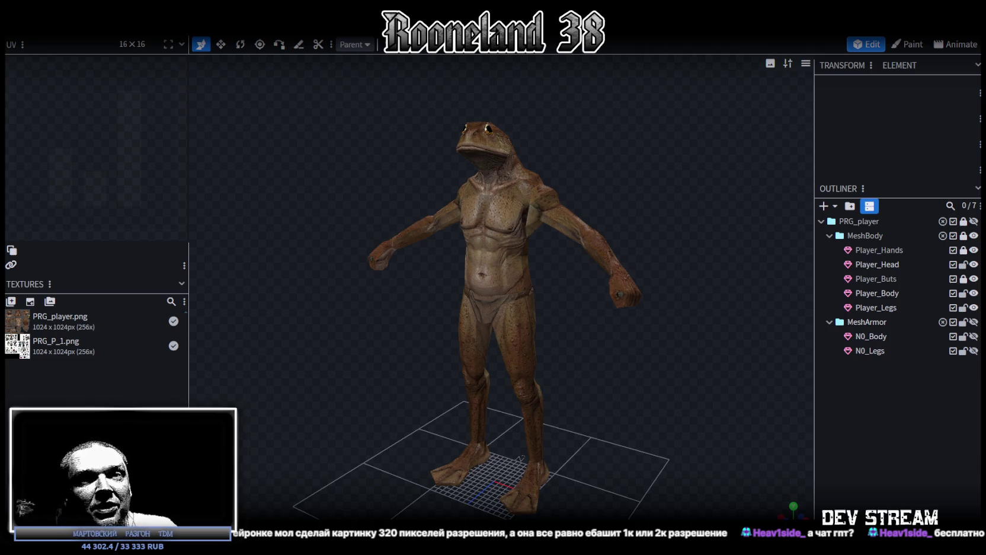
left_click_drag(399, 0, 431, 0)
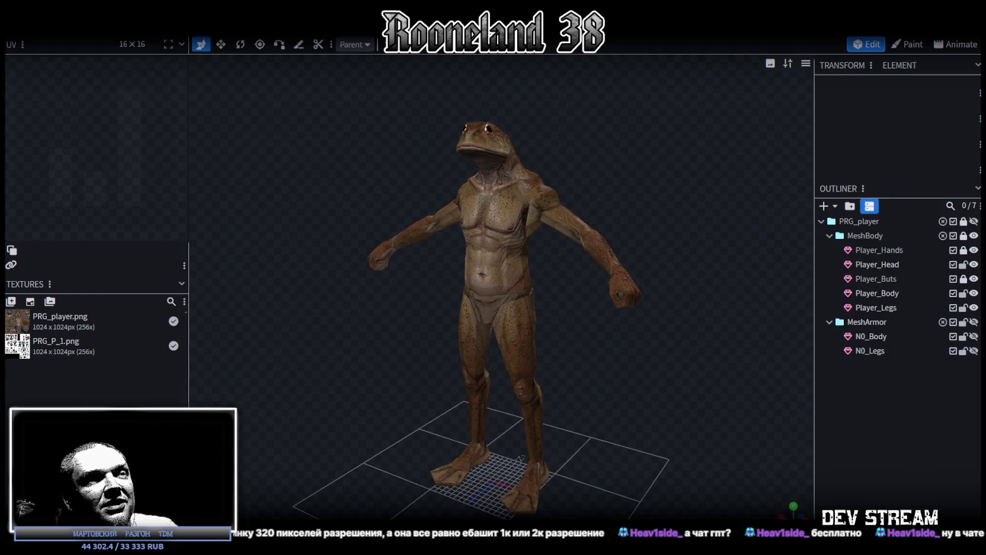